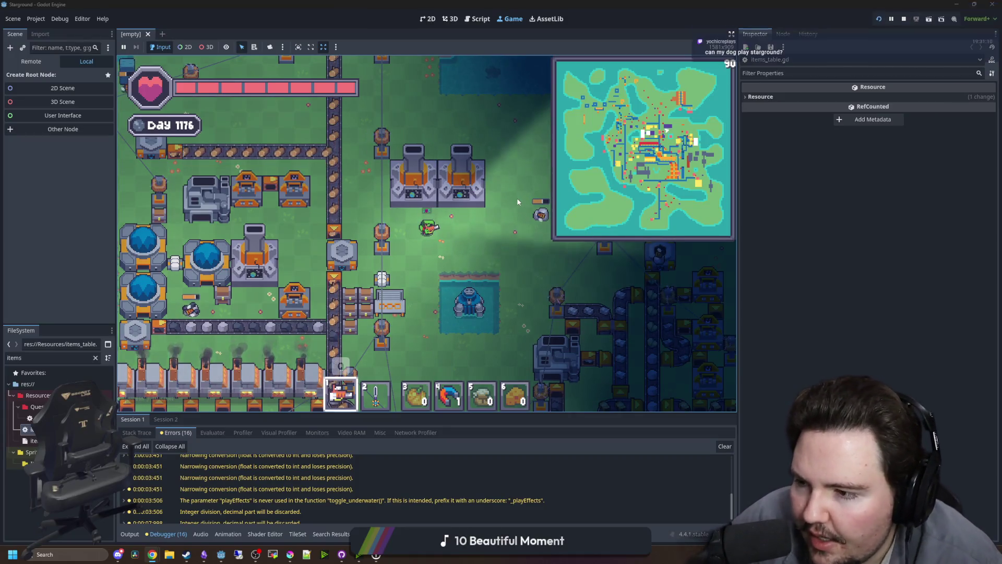
Step: Walk the character right toward the water, down to the factories, then north to the shoreline
key(d)
key(w+d)
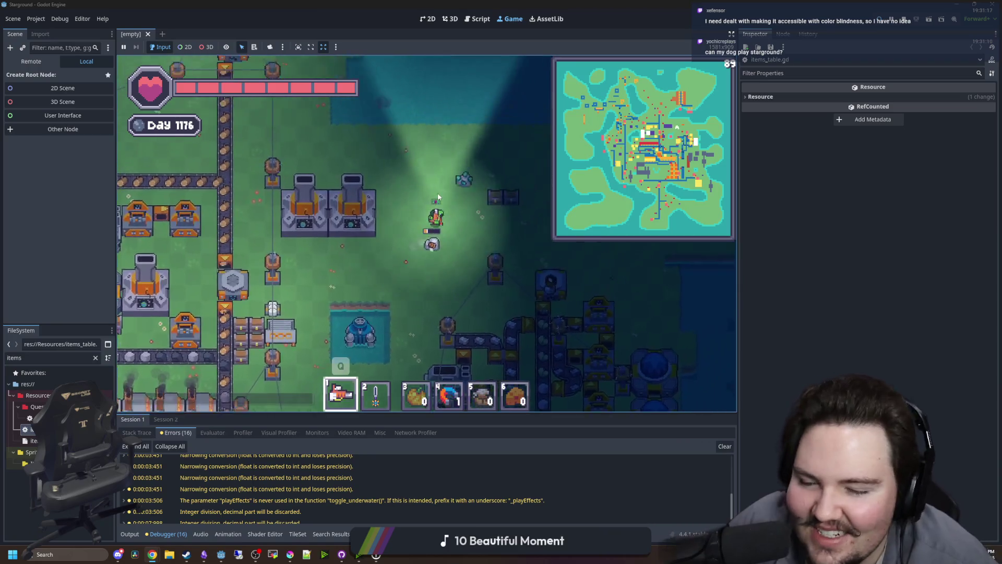
key(s+a)
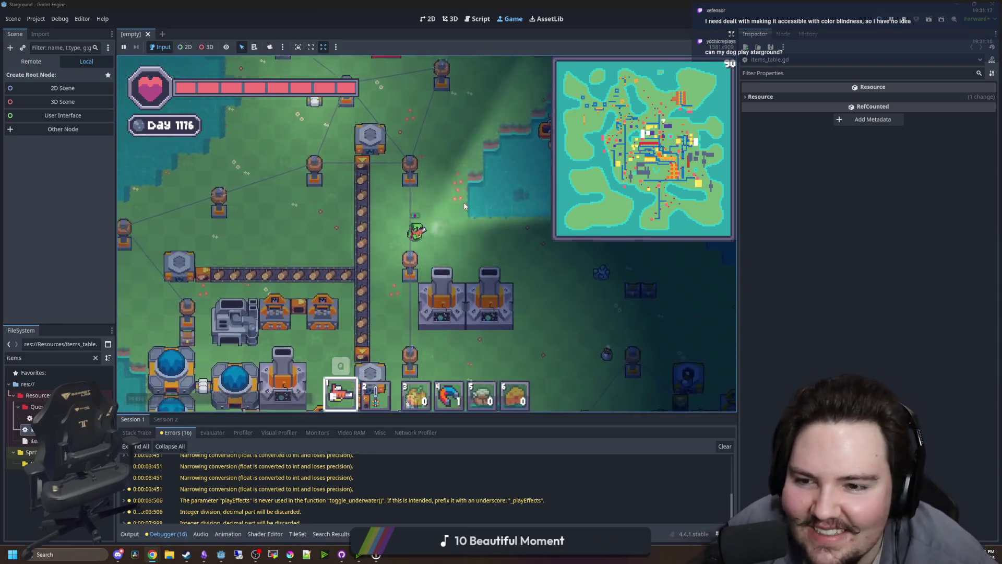
key(s)
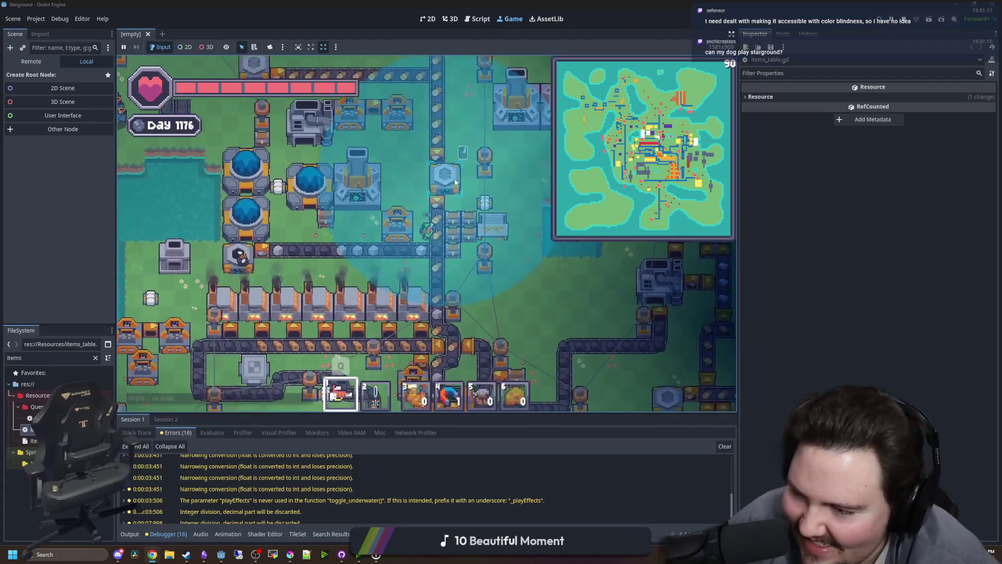
key(w)
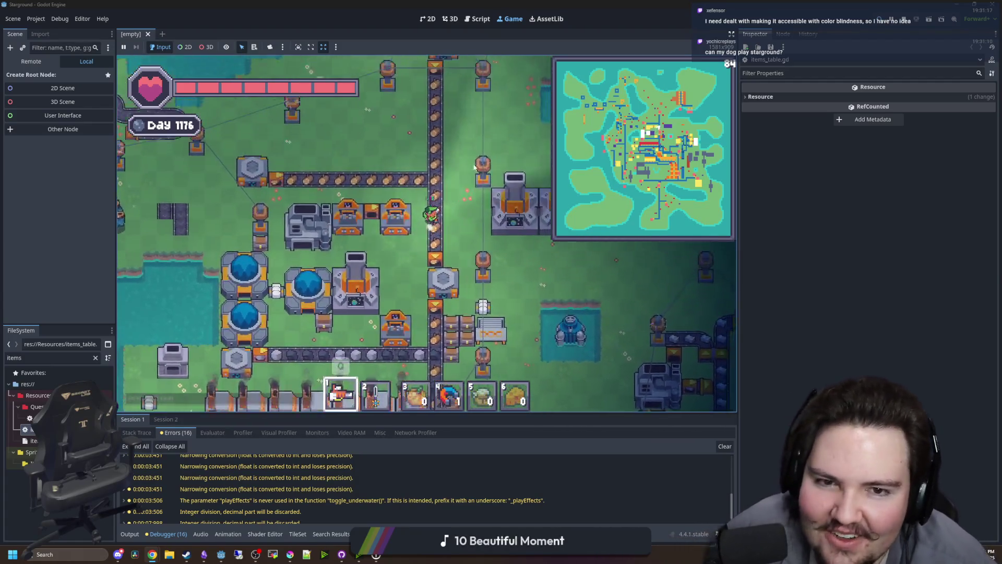
key(w+d)
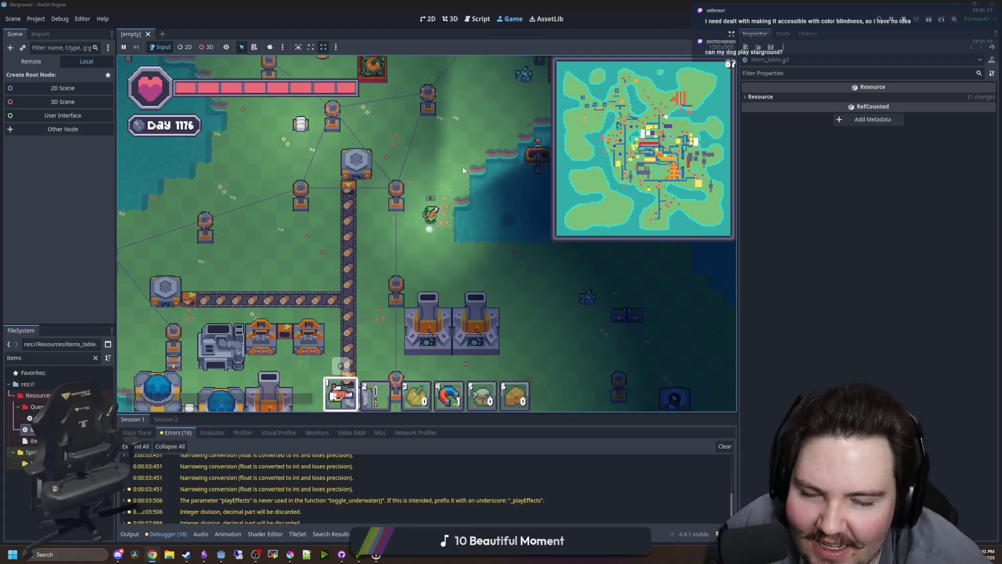
key(w)
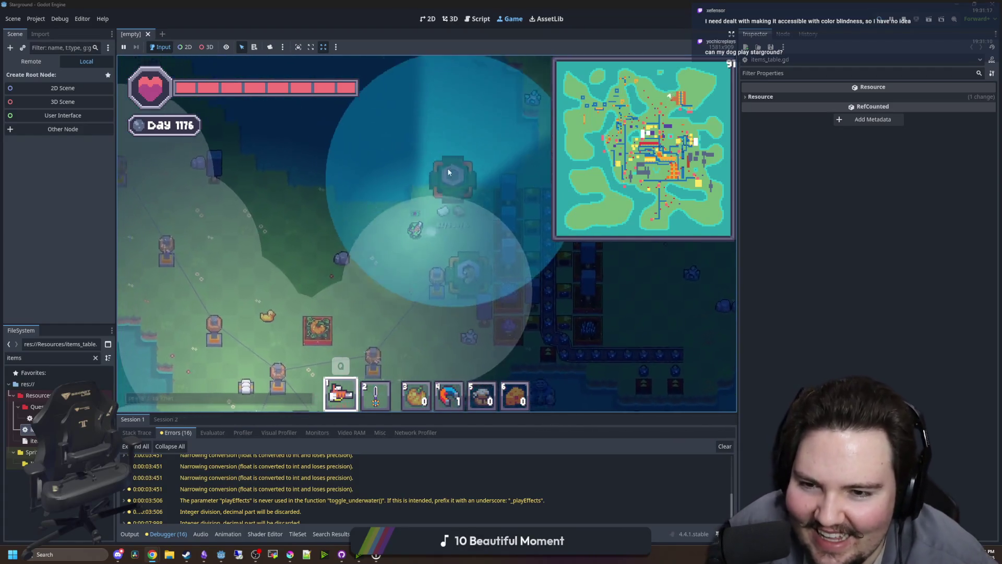
Step: Walk the character north-west, then south past the pond and west into the factories
key(w+a)
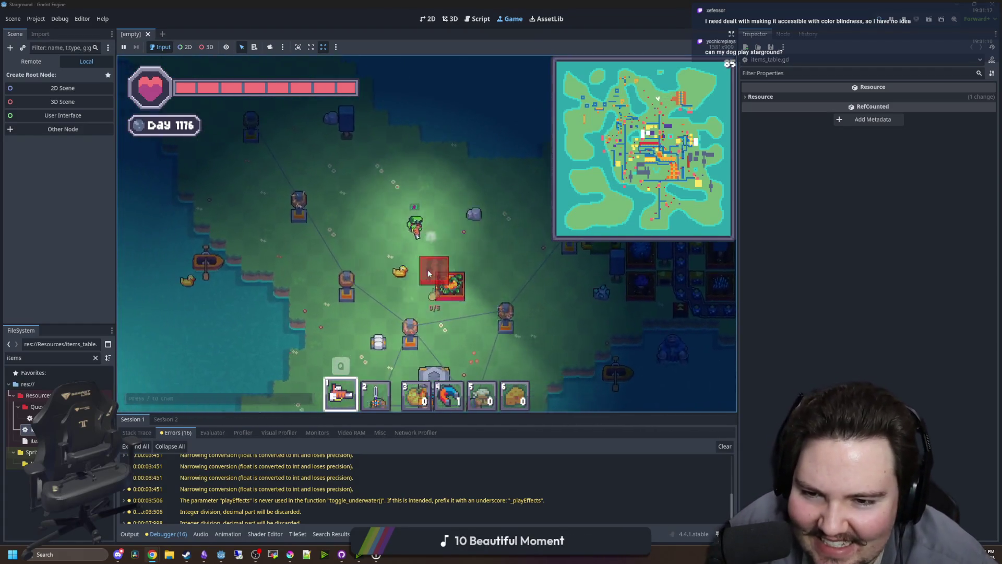
key(w+a)
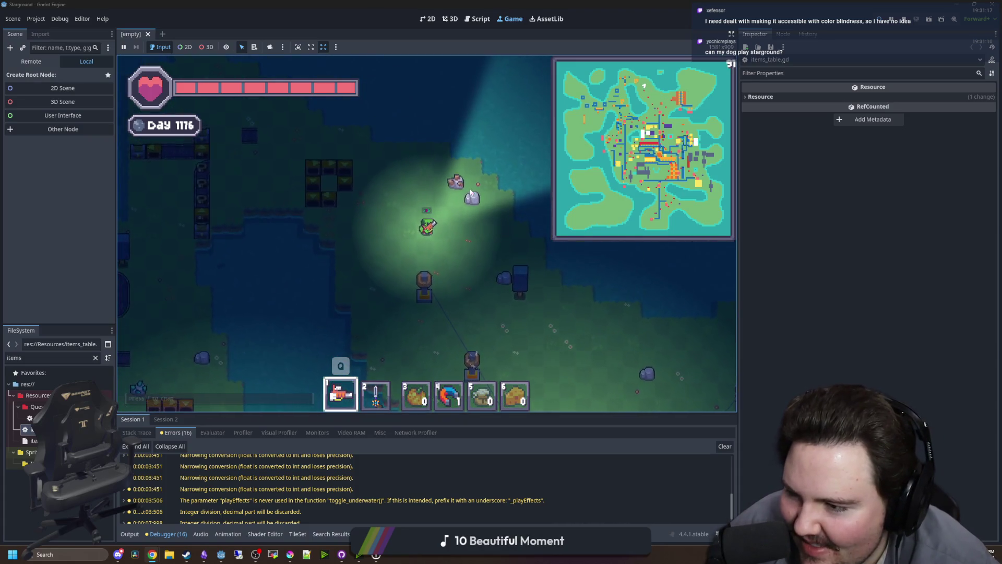
key(s+d)
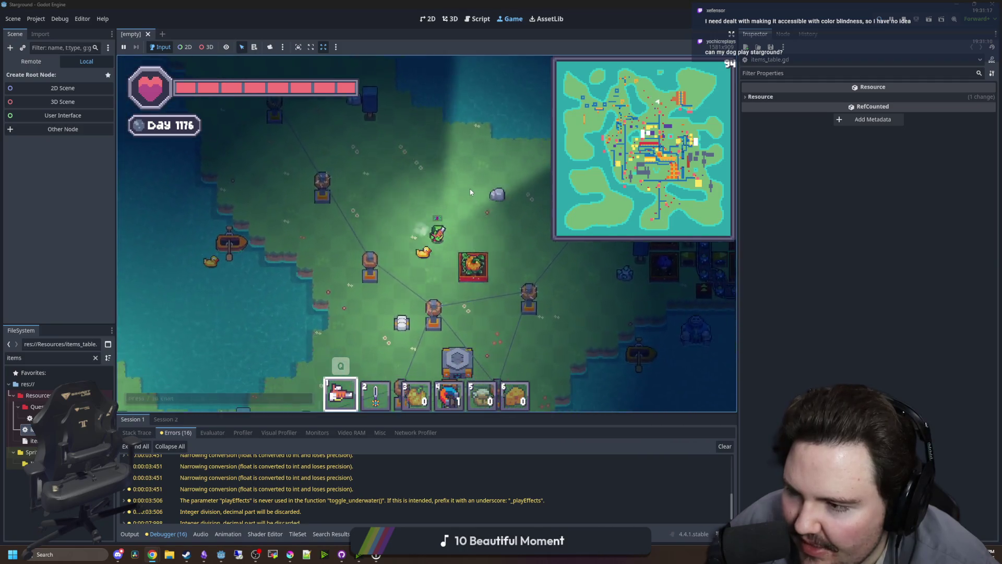
key(s+d)
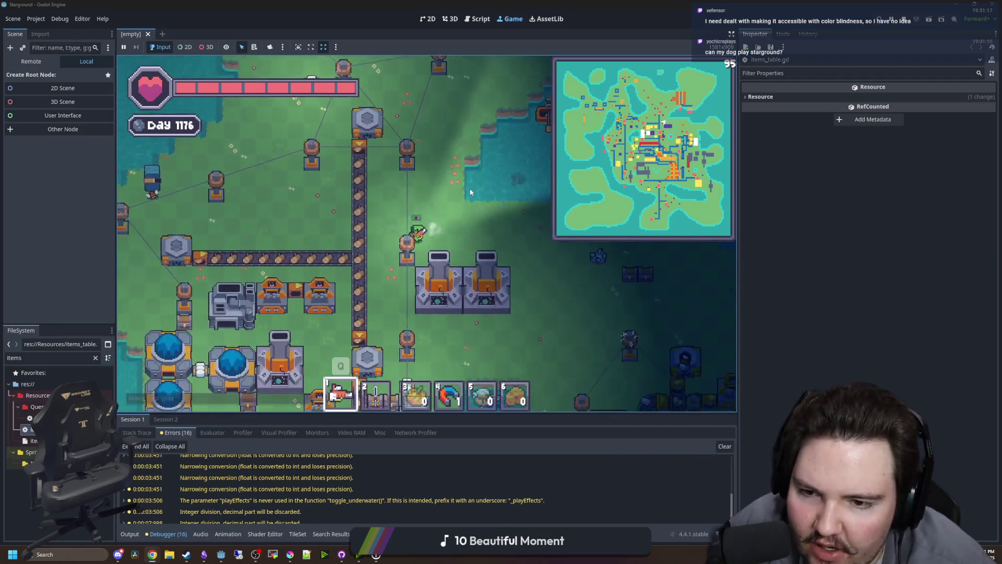
key(s)
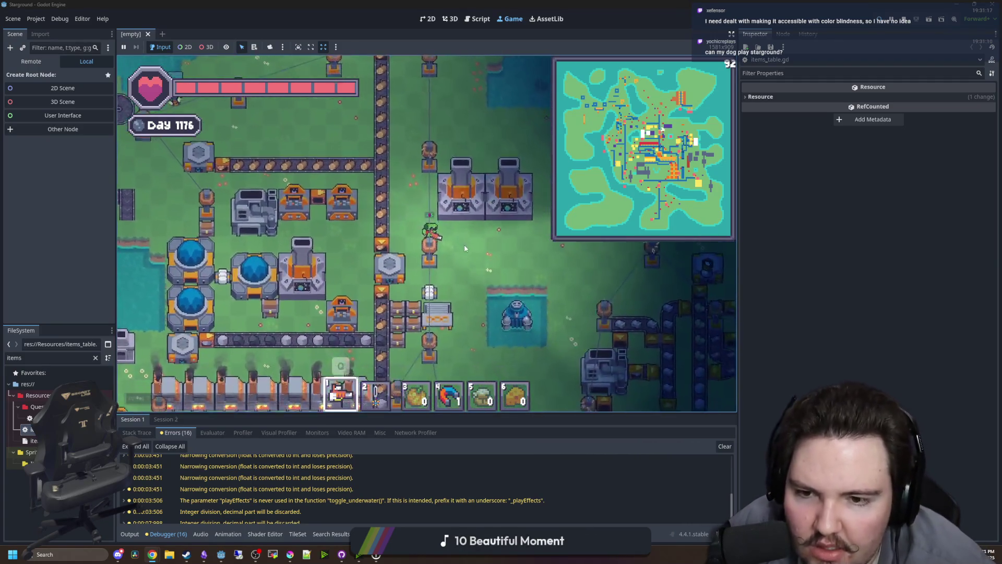
key(s+a)
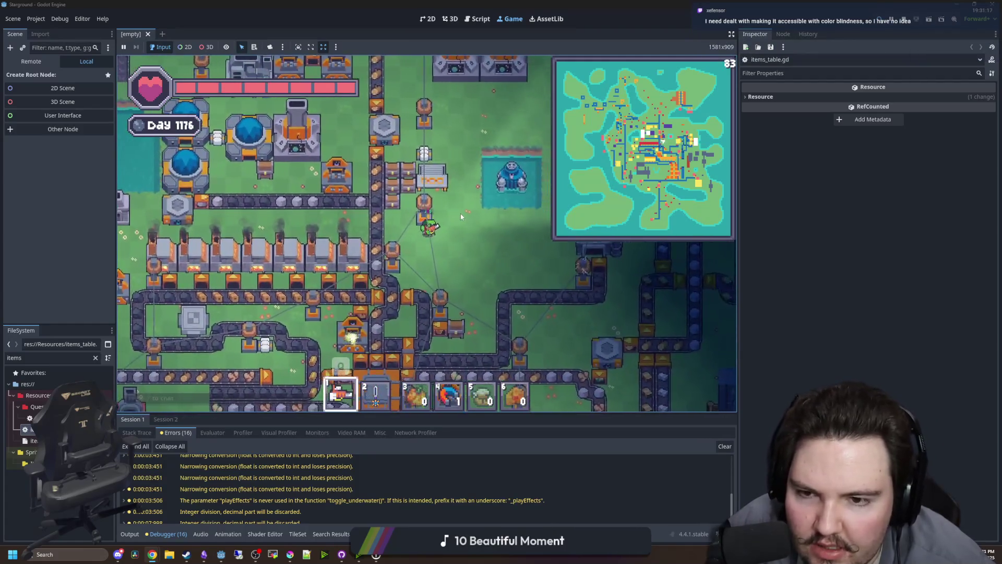
key(s+a)
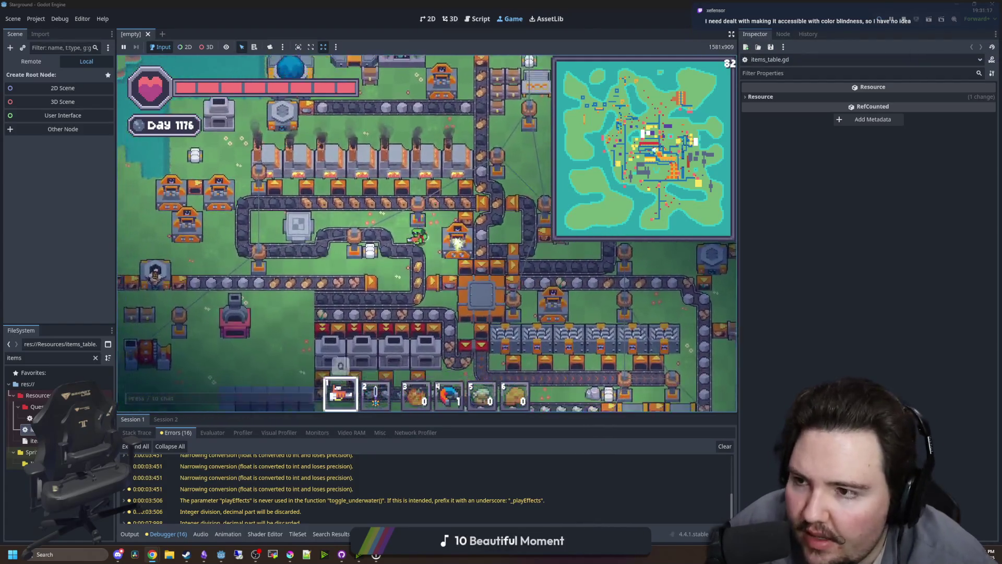
Step: Filter the FileSystem for 'player' and open player.gd in the script editor
click(94, 358)
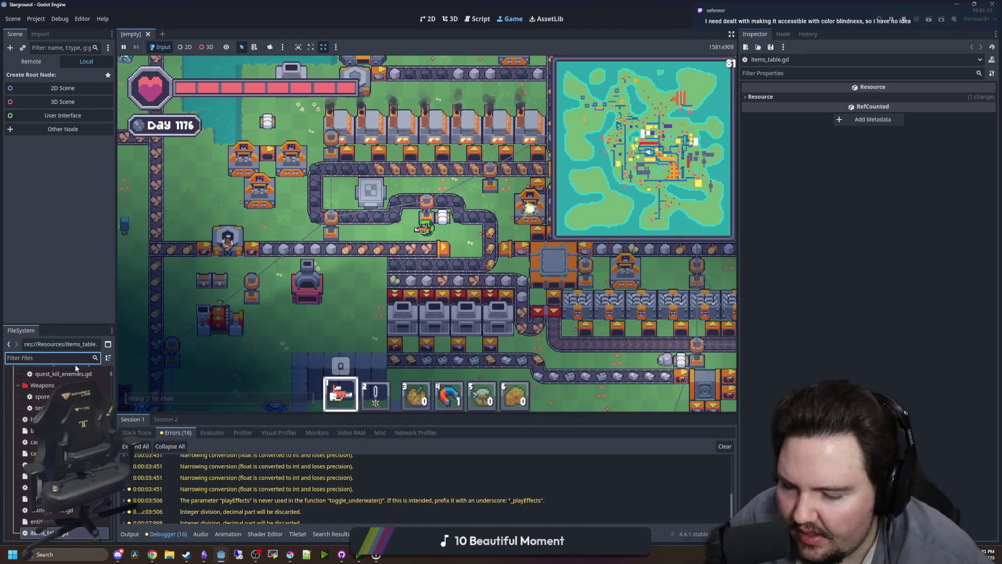
text(ypylayer)
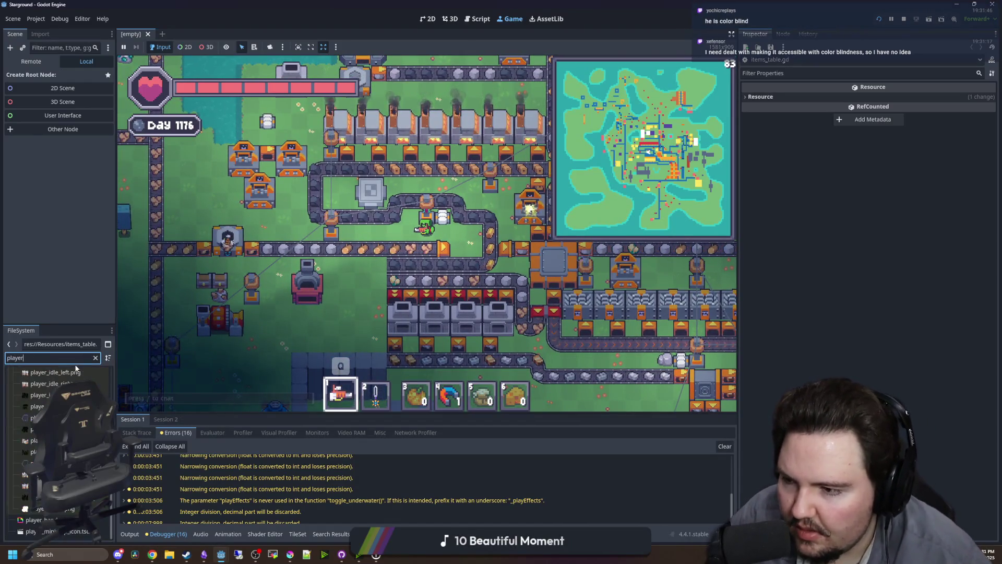
click(37, 383)
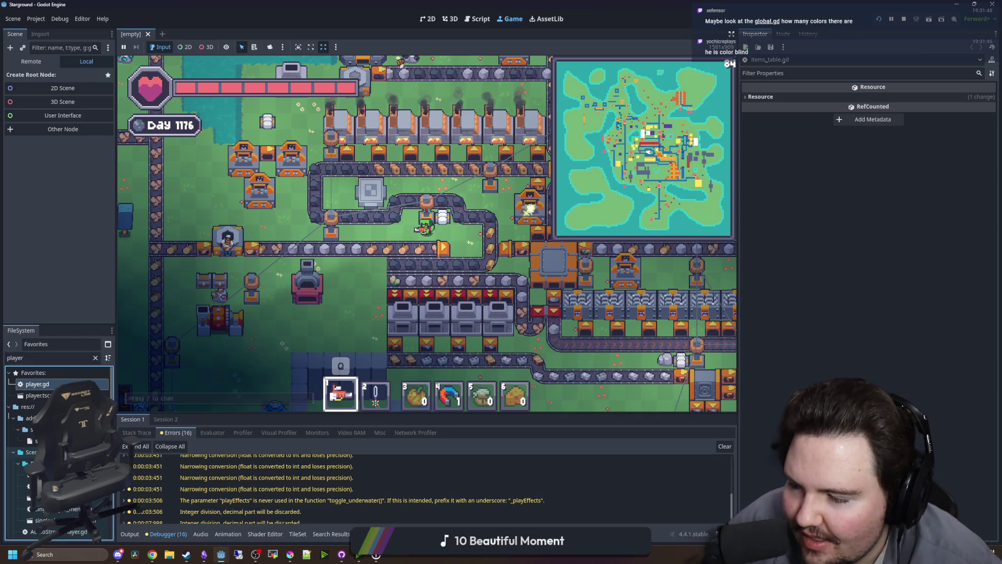
key(Return)
click(392, 293)
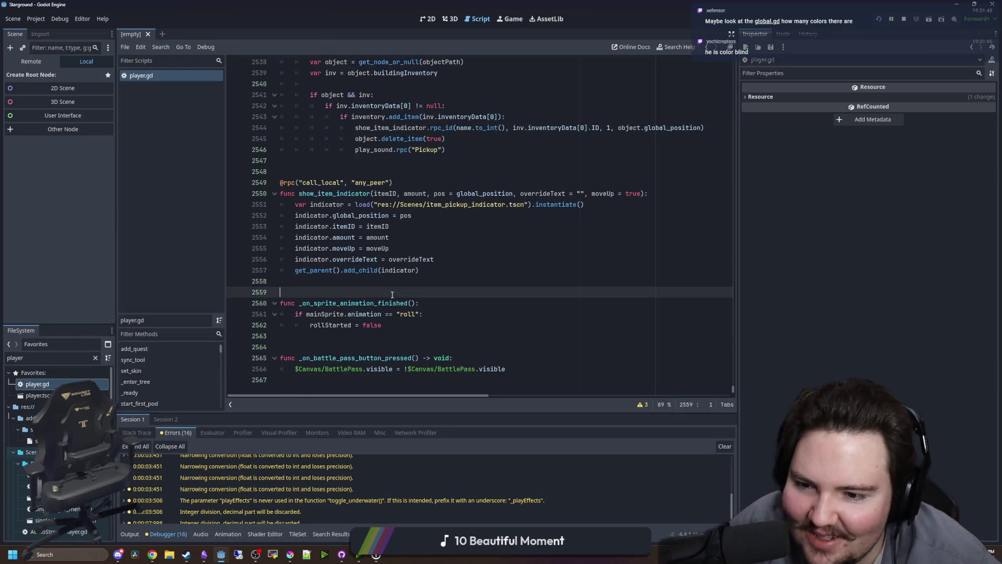
key(Up)
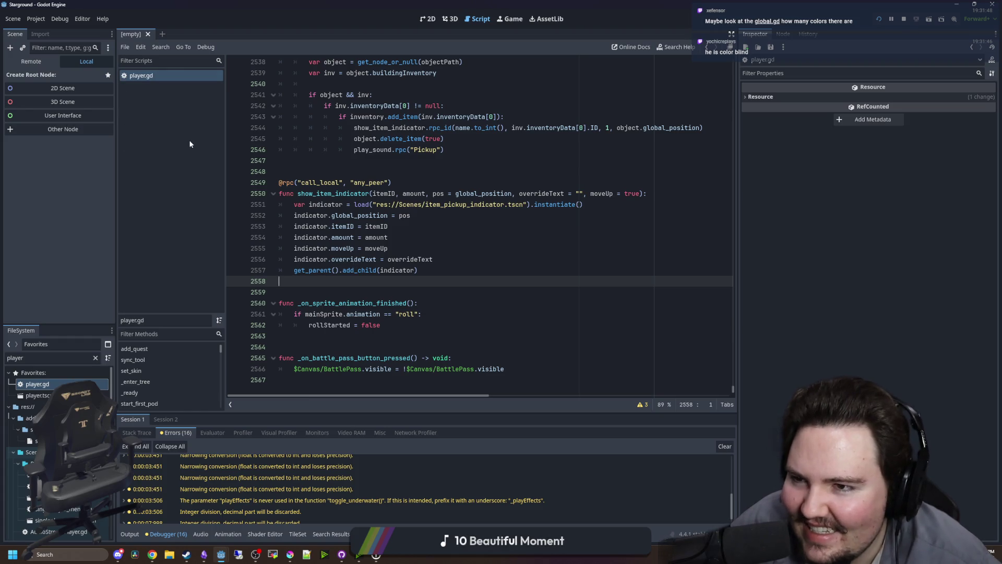
Step: Return to the running game and walk the player up-left, then down-right
key(ctrl+F4)
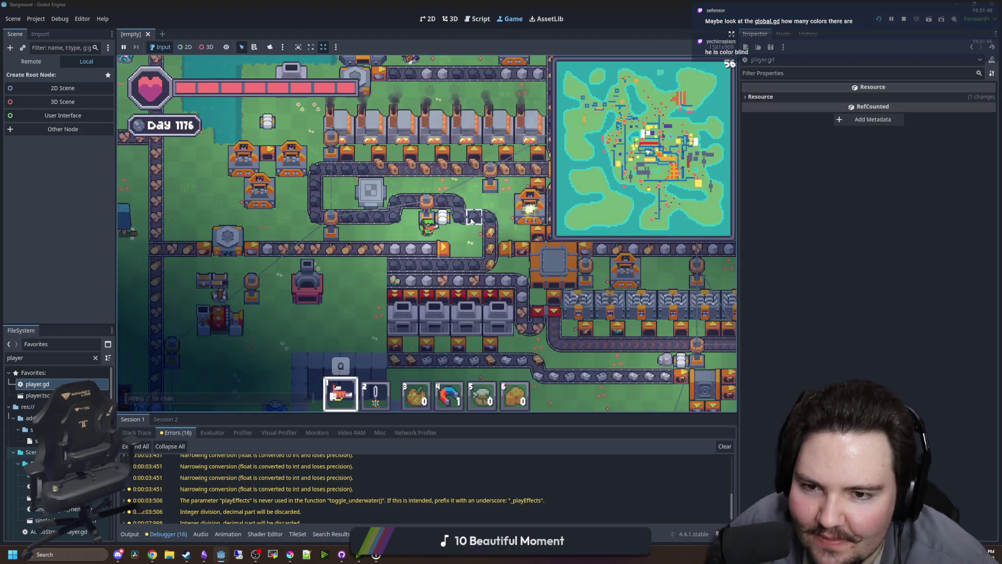
key(a)
key(w)
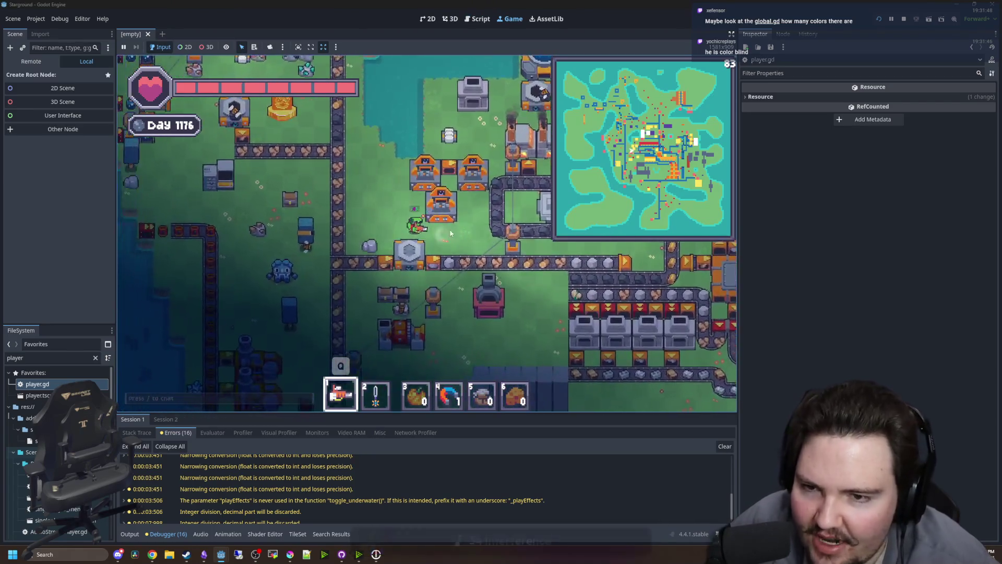
key(w)
key(a)
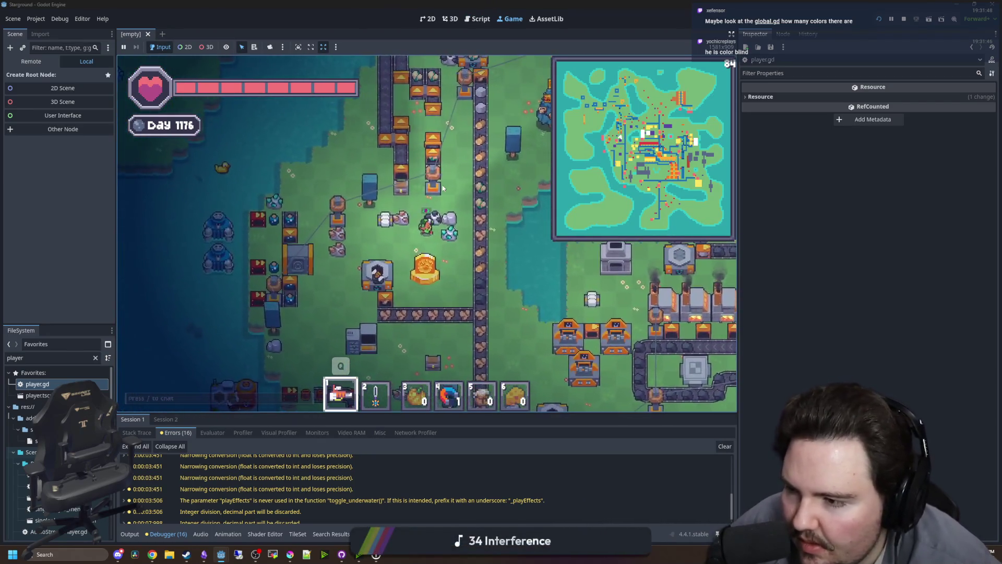
key(s)
key(d)
Step: Replace the FileSystem filter with 'glob' to find global.gd
double_click(83, 358)
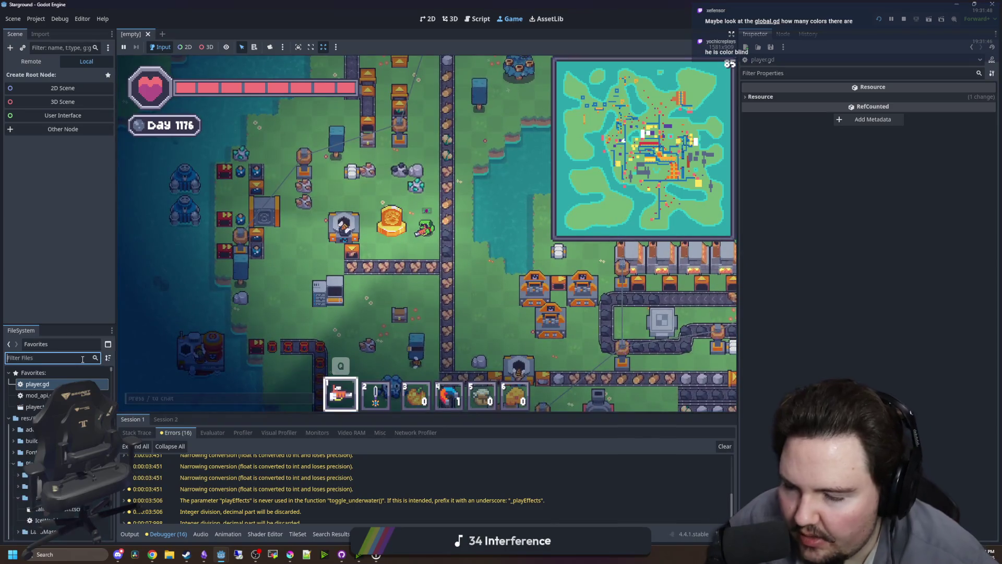
text(glob)
key(Down)
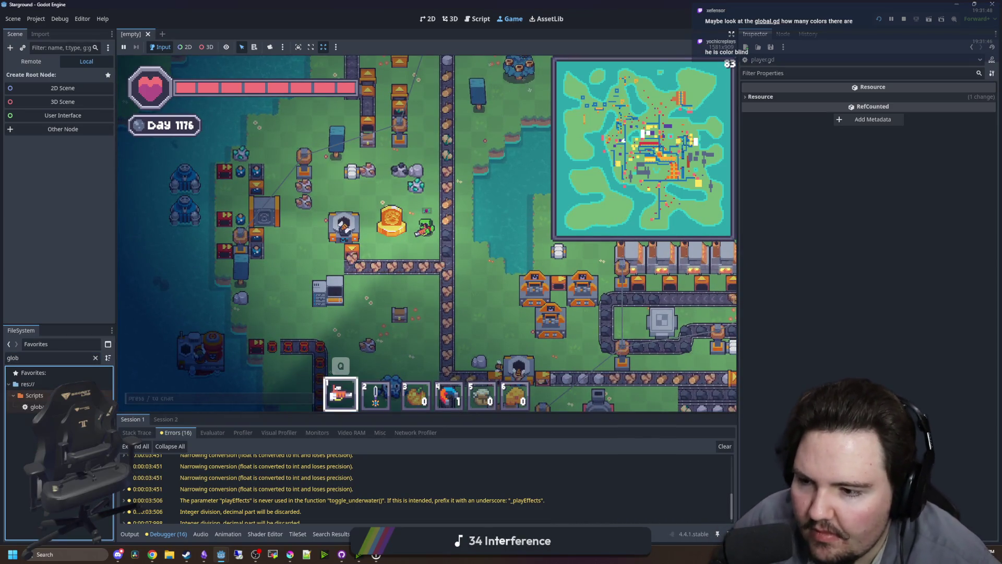
Step: Open global.gd and scroll to the minimapColors dictionary entries
key(Return)
scroll(738, 145, down, 10)
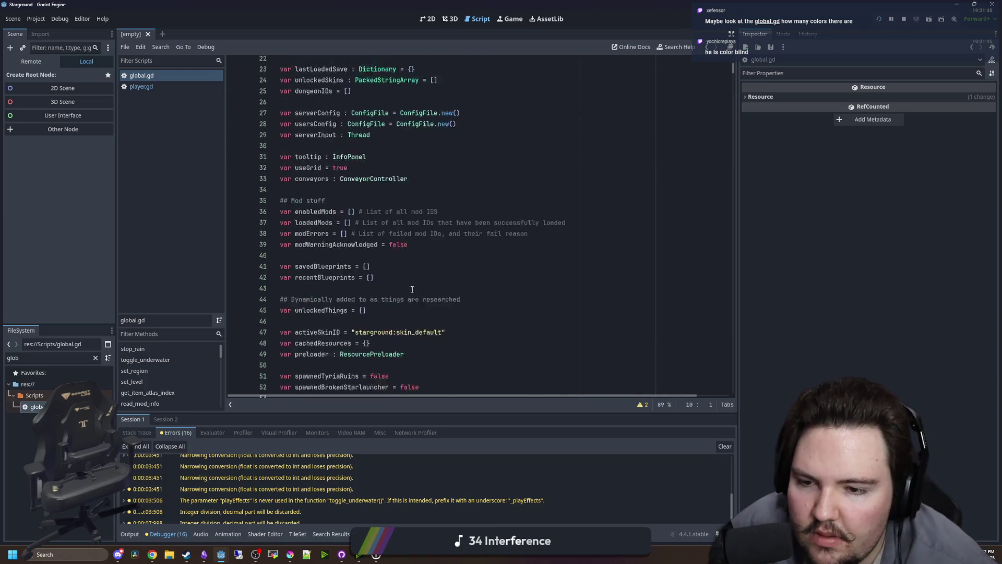
drag(733, 73, 724, 390)
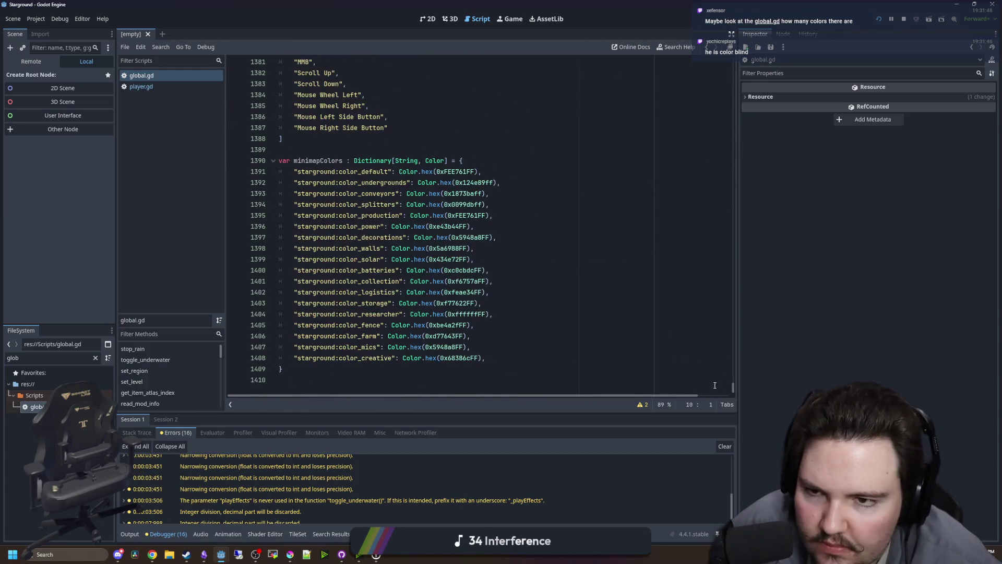
click(411, 141)
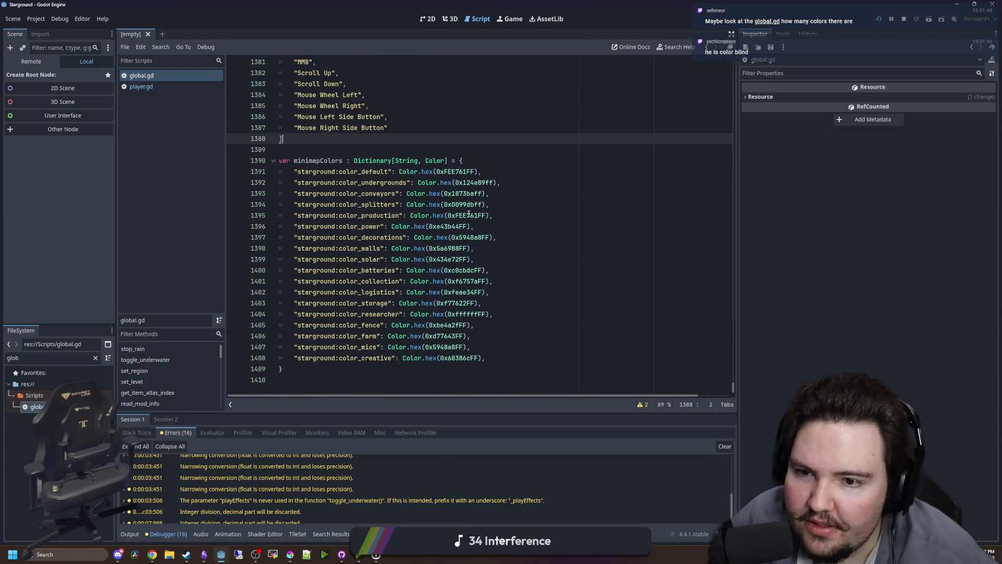
click(485, 295)
click(538, 273)
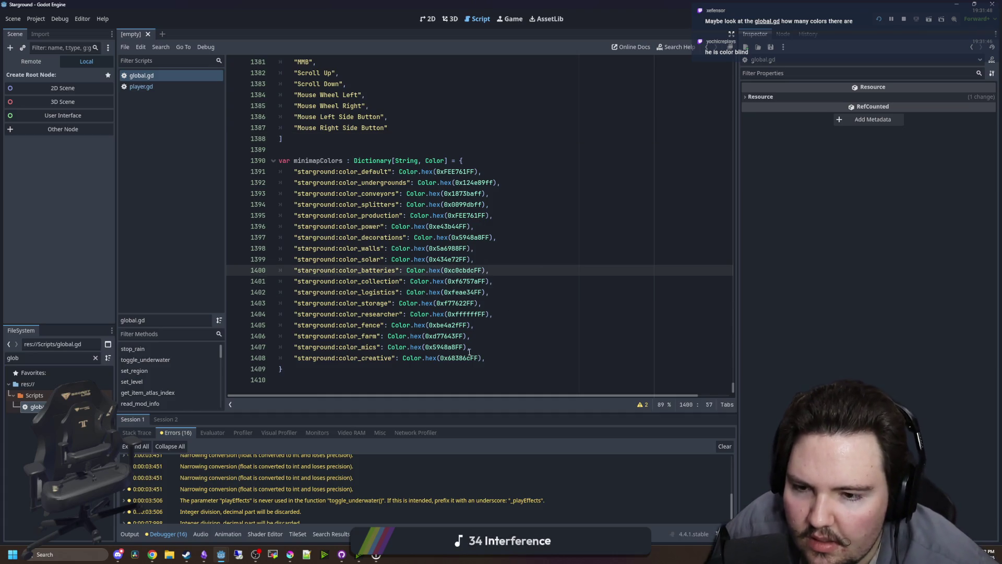
Step: Select 'mics' in color_mics, delete the stray text after the closing brace, and select the previous array's bracket
drag(375, 349, 361, 348)
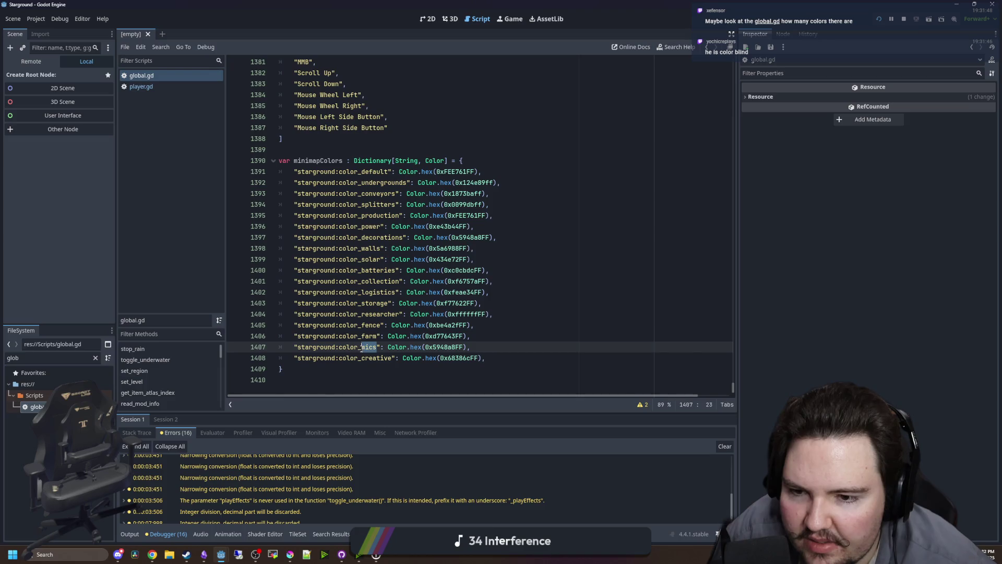
click(360, 372)
text(m)
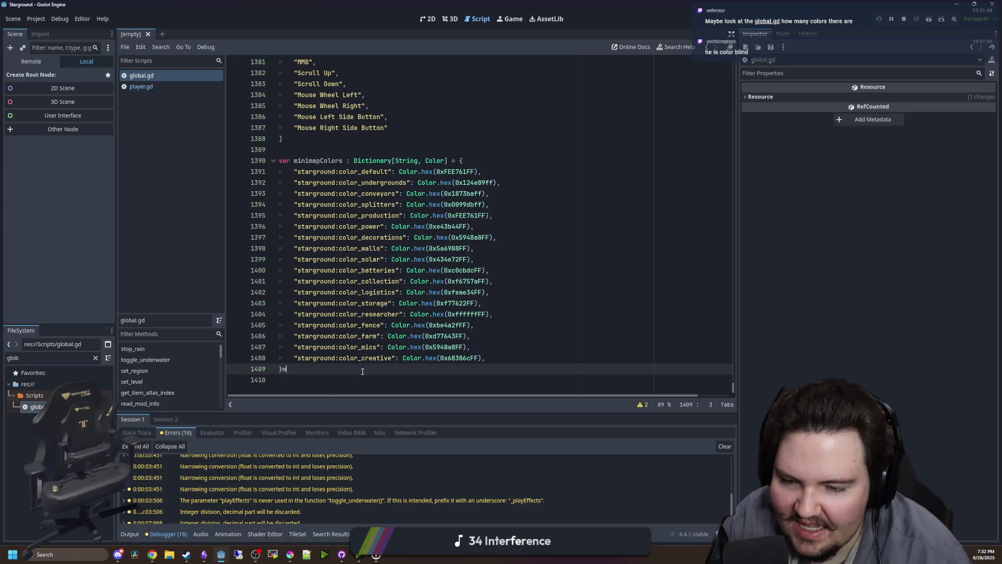
key(BackSpace)
key(BackSpace)
key(BackSpace)
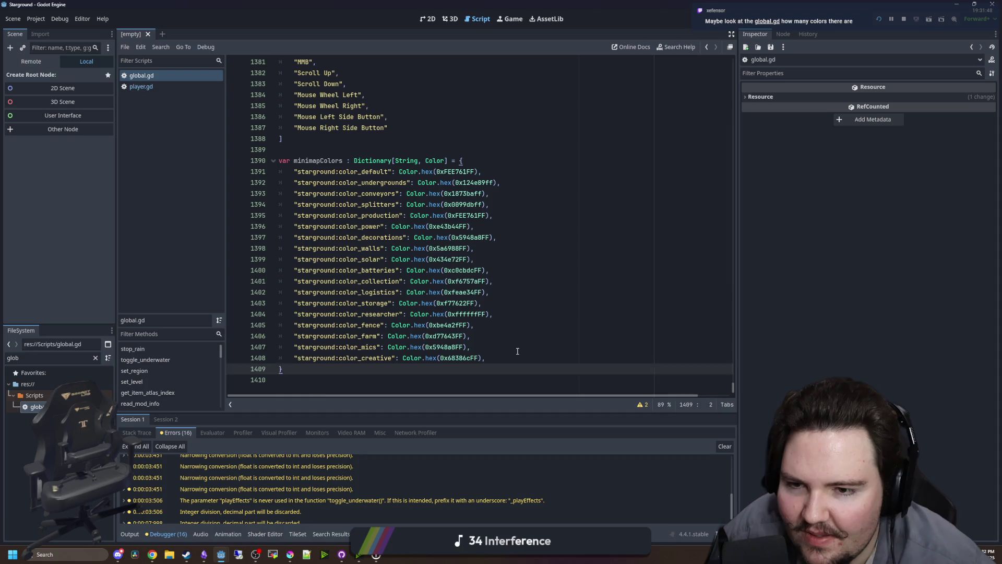
click(517, 347)
drag(433, 127, 429, 139)
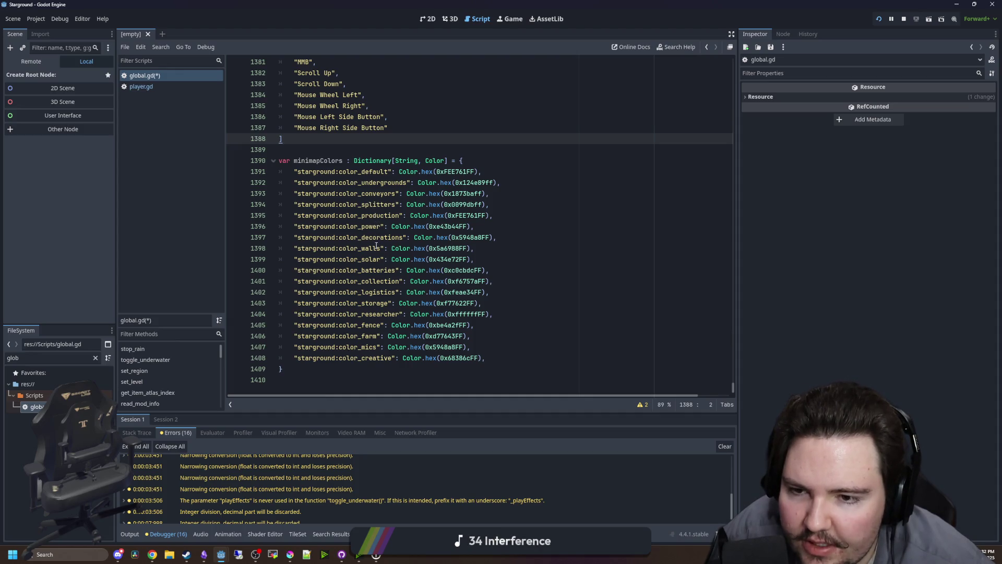
Step: Review the batteries, logistics, researcher, fence, farm, mics, creative and walls colour entries
click(418, 270)
click(464, 292)
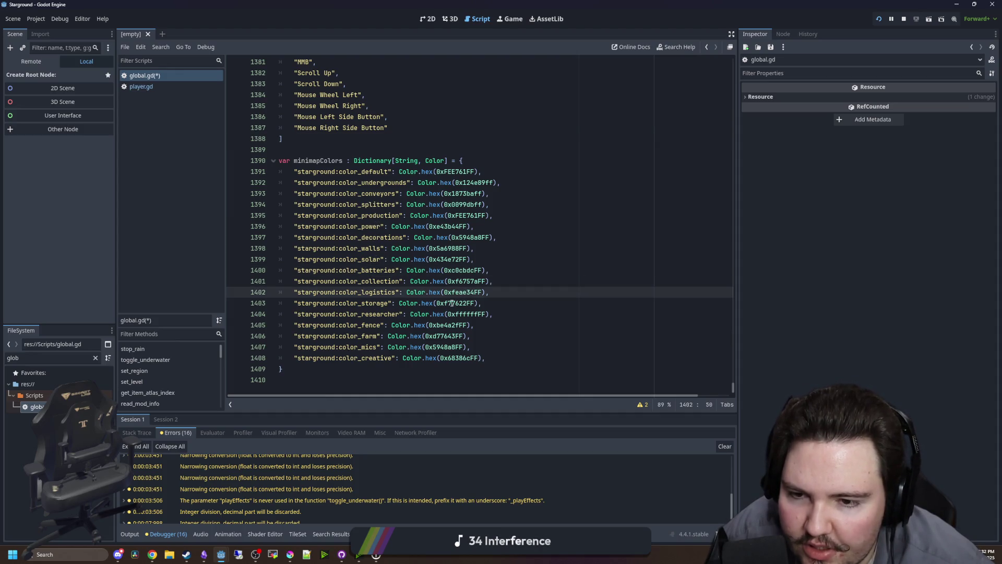
click(392, 314)
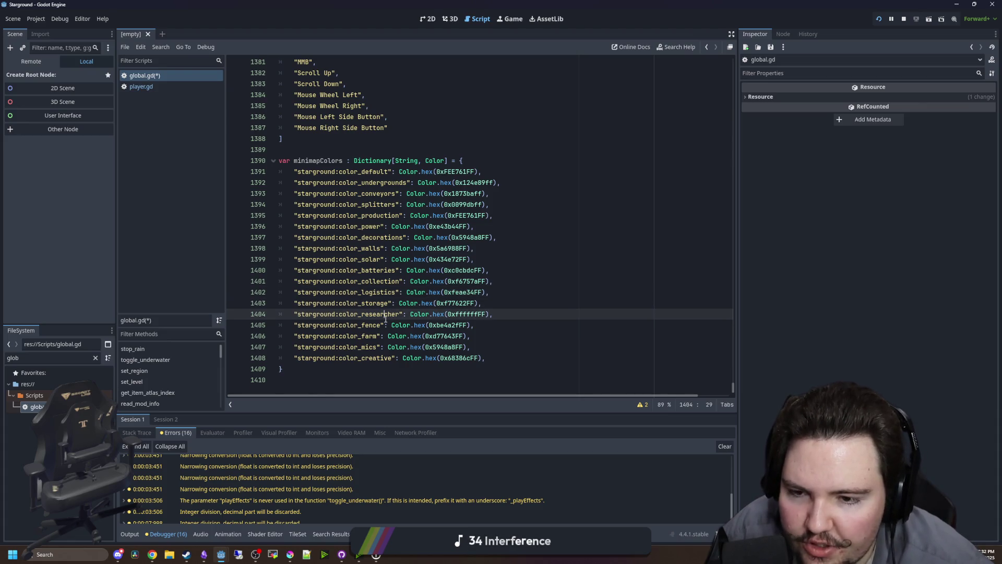
click(382, 324)
click(377, 336)
click(378, 347)
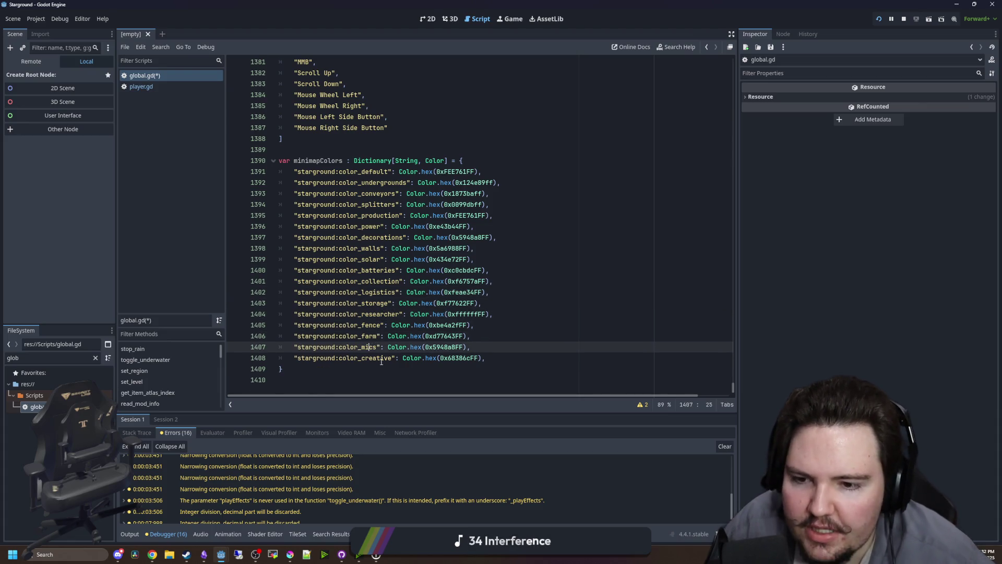
click(393, 358)
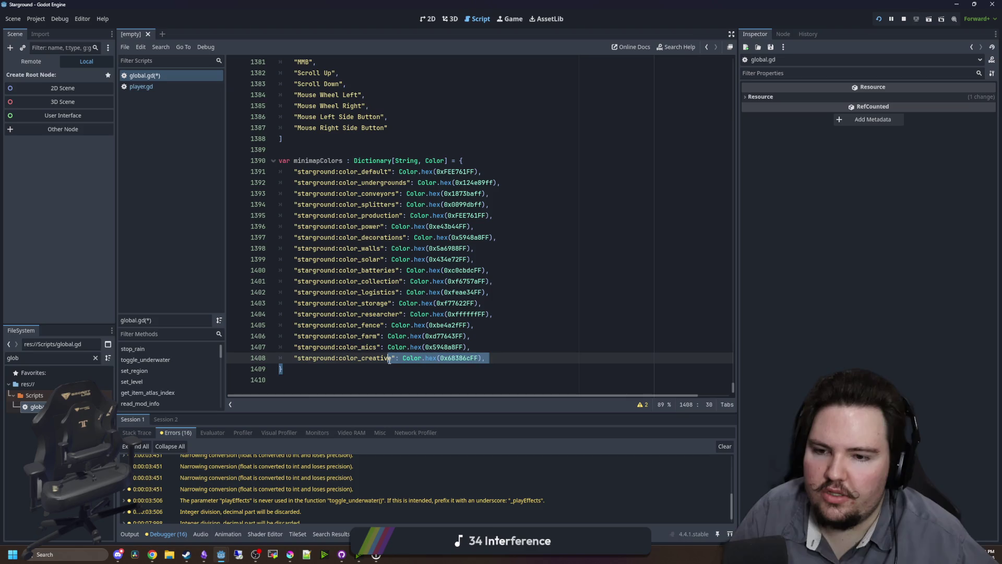
double_click(368, 325)
click(369, 270)
double_click(369, 248)
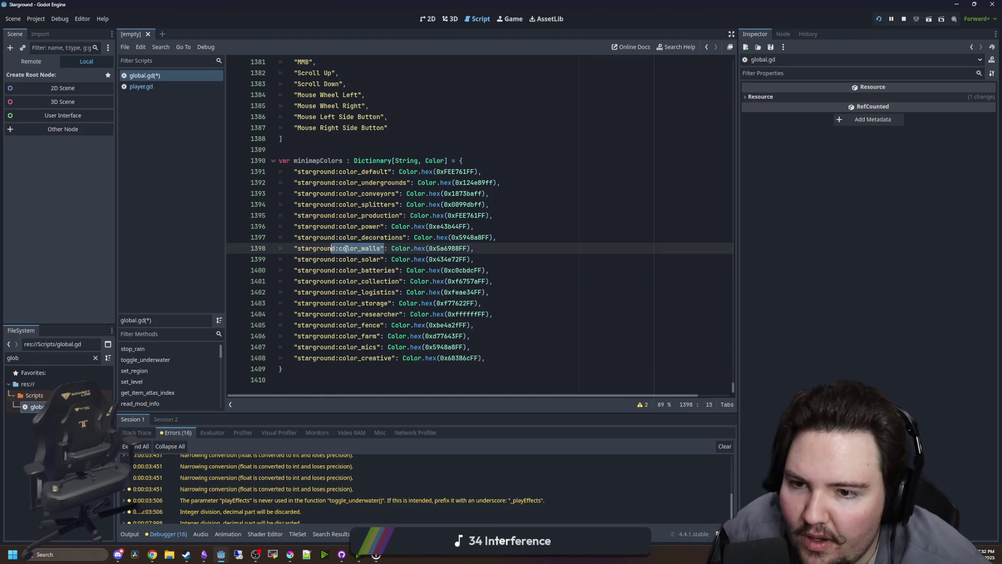
click(348, 248)
click(355, 270)
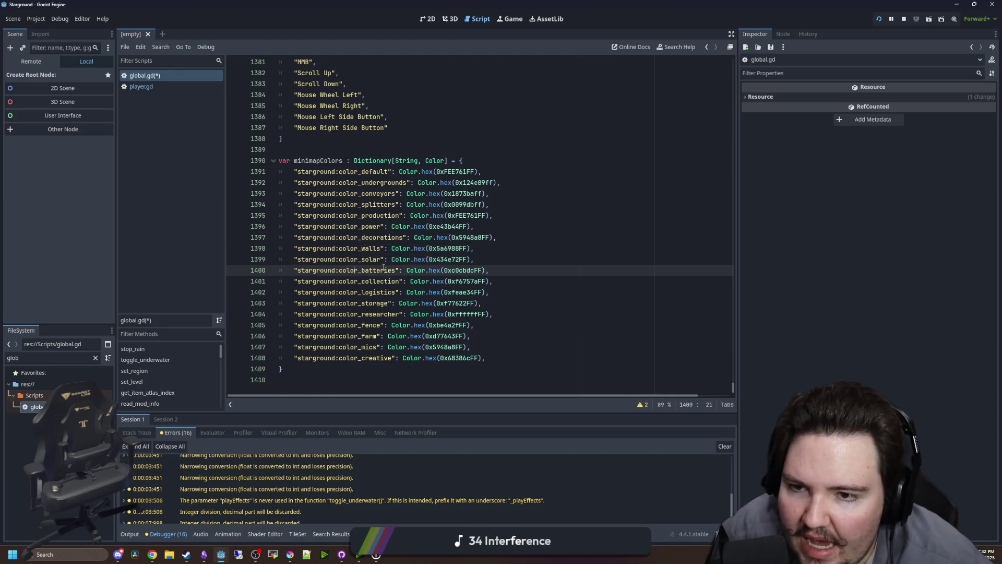
Step: Select and deselect the color_power and color_creative entries to compare them
drag(381, 226, 357, 226)
click(335, 226)
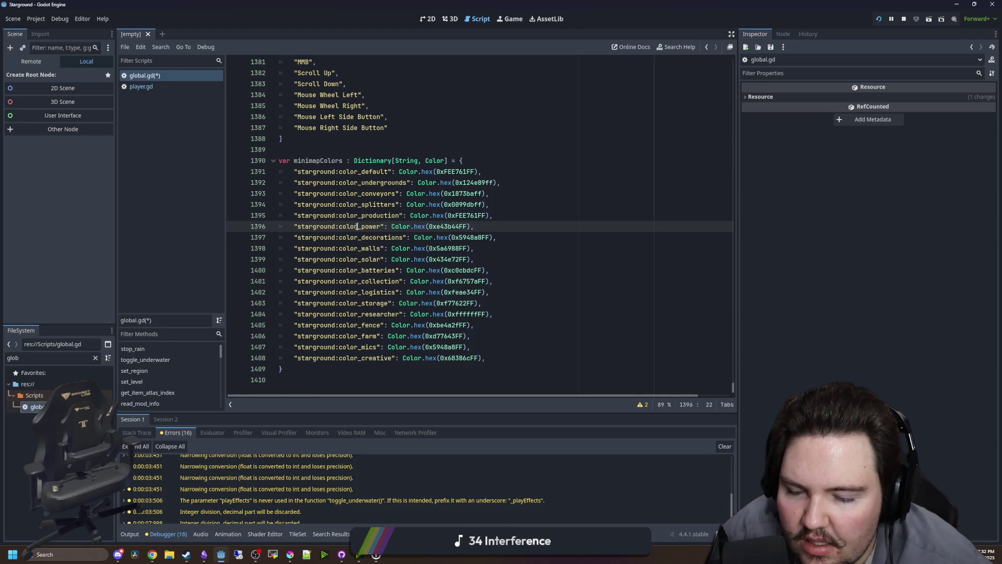
mouse_move(486, 358)
mouse_down()
mouse_move(295, 348)
mouse_move(486, 357)
mouse_move(313, 347)
mouse_move(290, 359)
mouse_up()
click(304, 365)
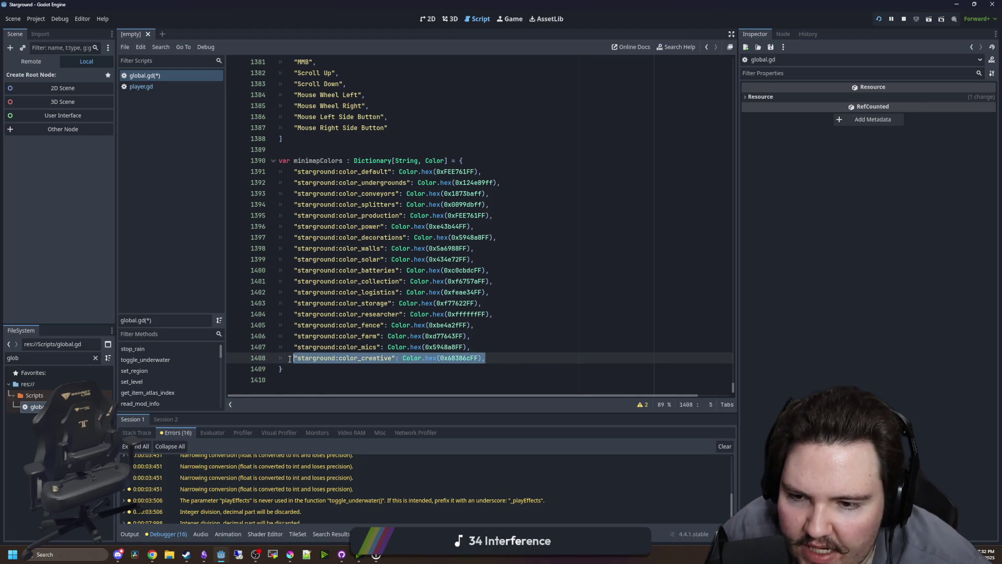
click(290, 359)
drag(486, 357, 294, 357)
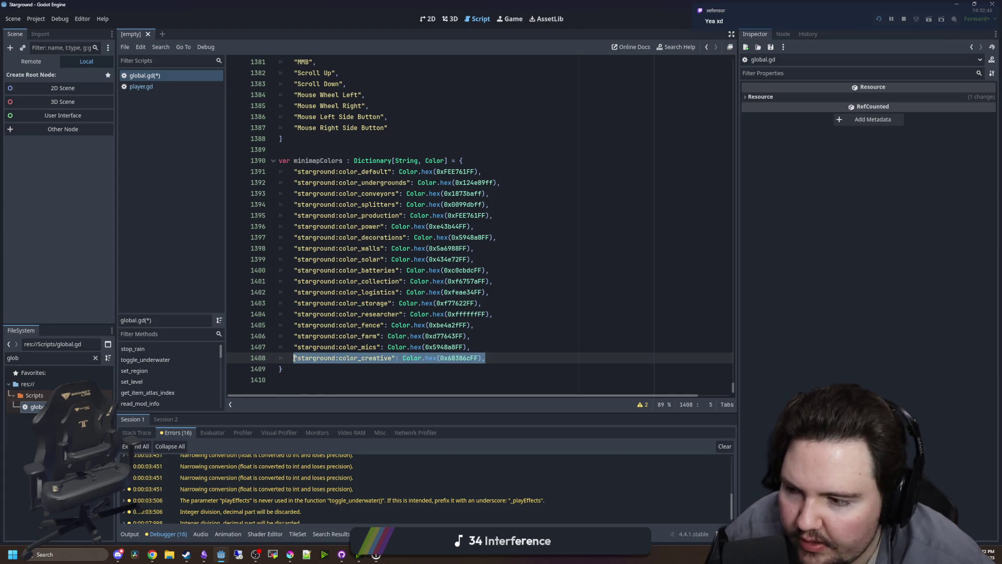
click(297, 360)
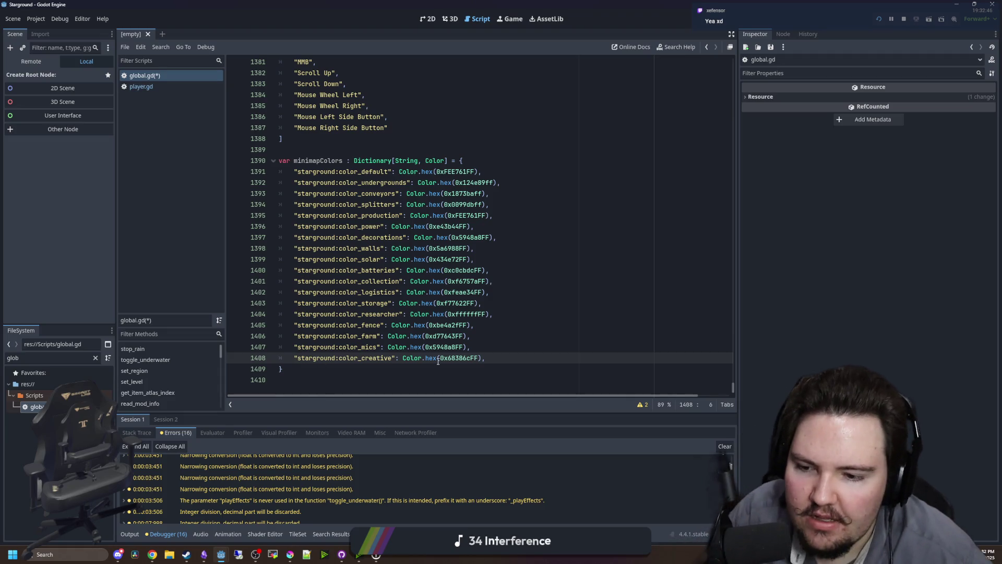
Step: Check the power, decorations, logistics, batteries, solar and walls lines, select the whole dictionary, and bring Chrome forward
double_click(386, 226)
click(550, 237)
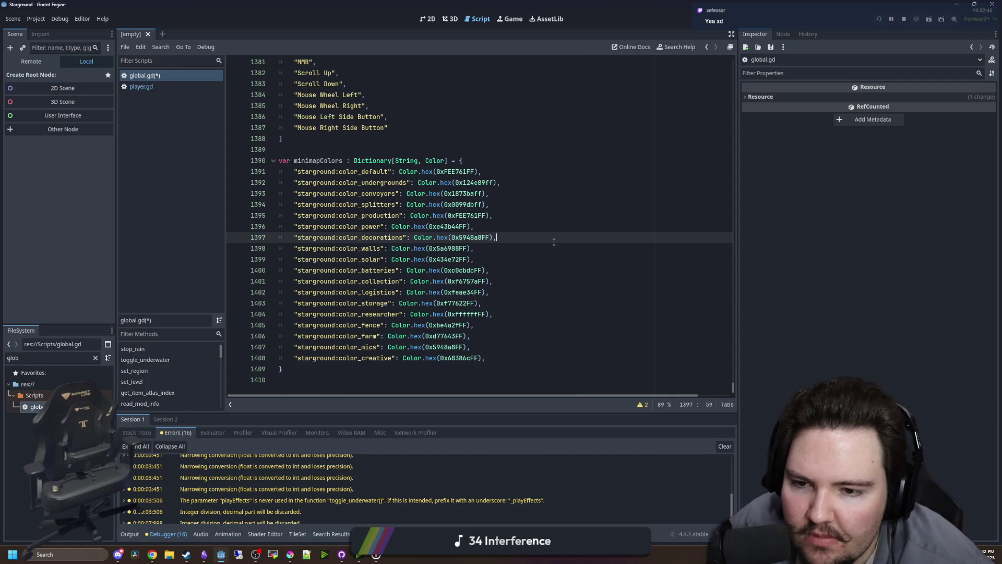
click(394, 291)
click(573, 270)
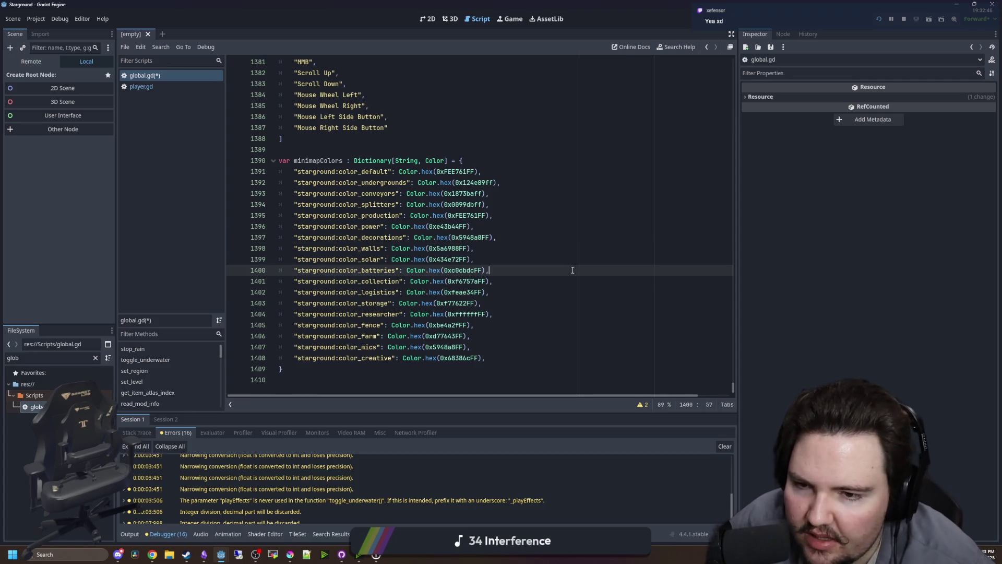
click(513, 263)
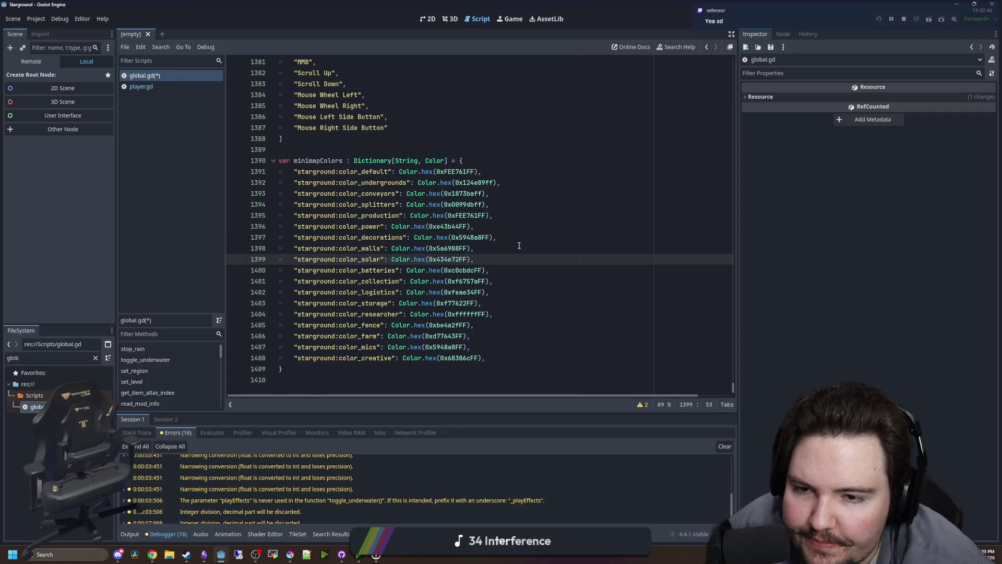
click(520, 246)
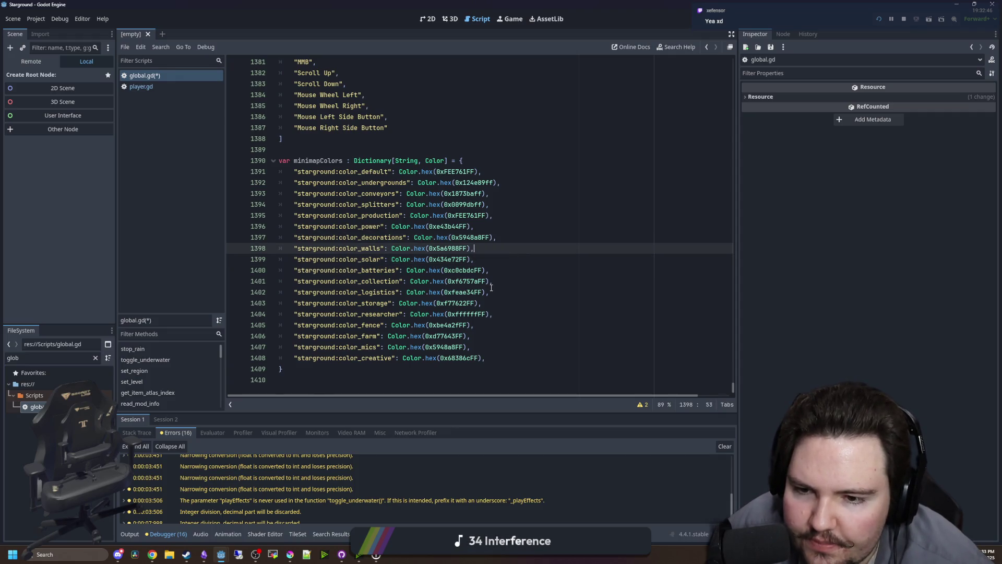
drag(506, 361, 277, 161)
click(313, 137)
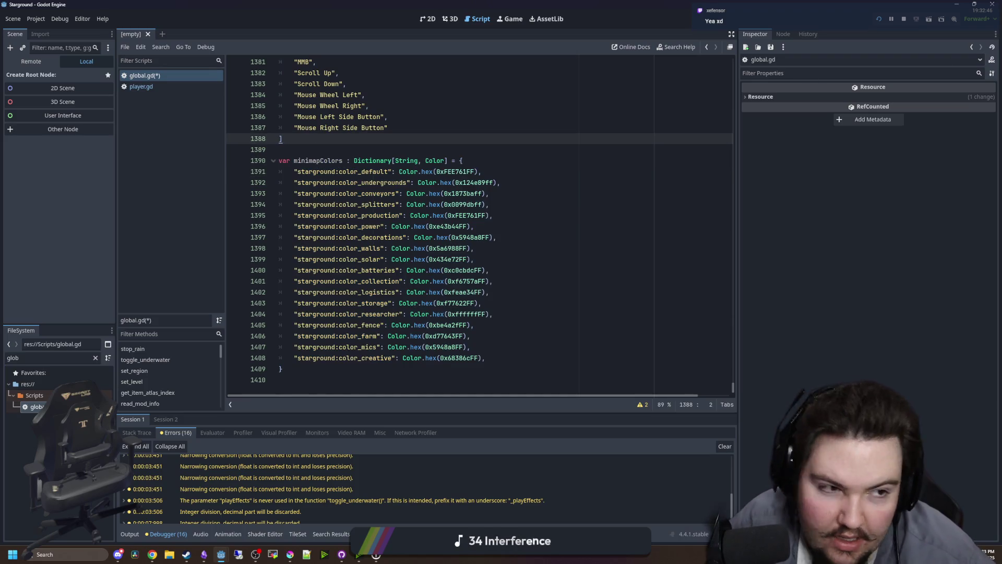
key(alt+Tab)
Step: Search 'colorblind pallete generator' in a new tab and open Venngage's generator in a maximised window
click(495, 100)
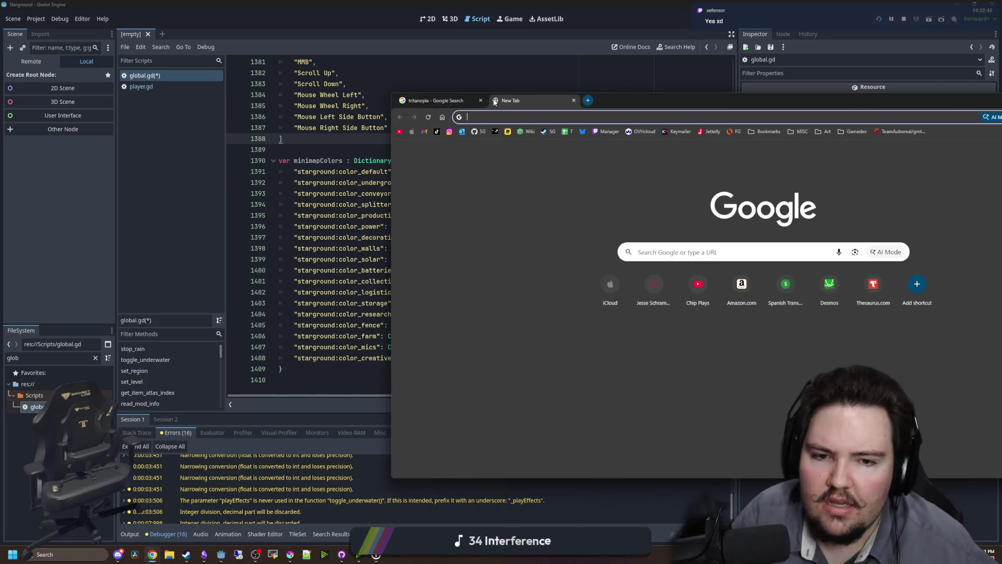
text(colo)
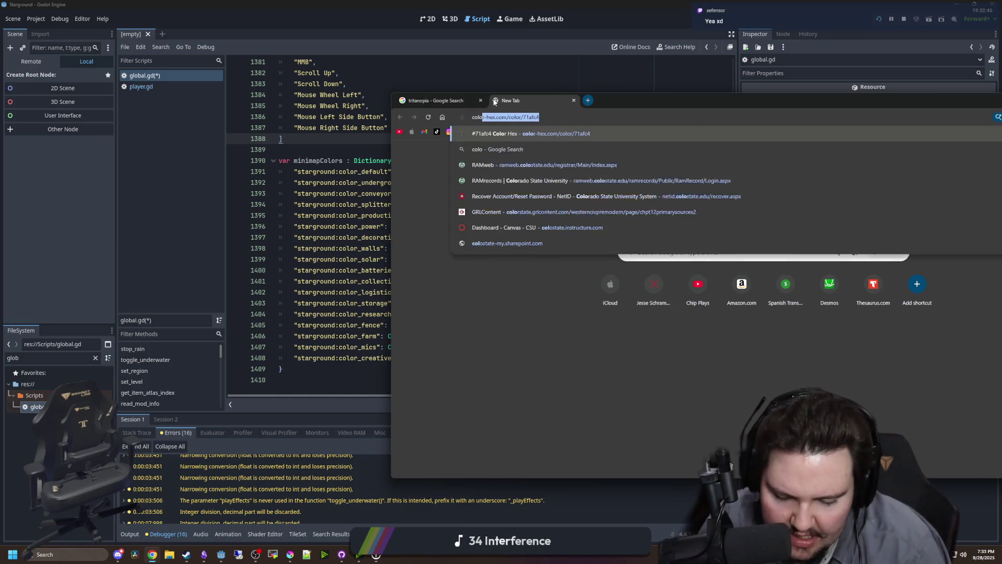
text(rblind pallete generator)
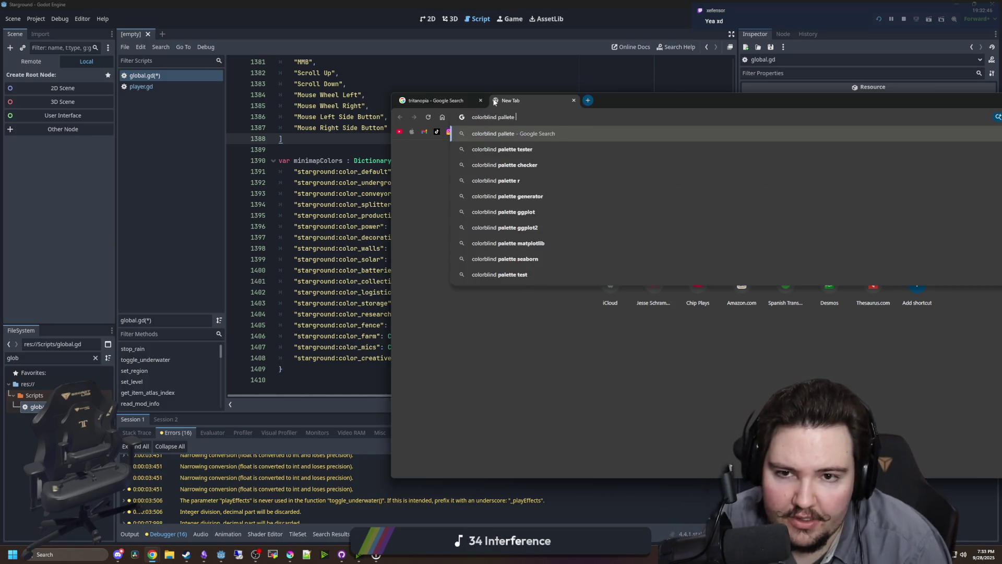
key(Return)
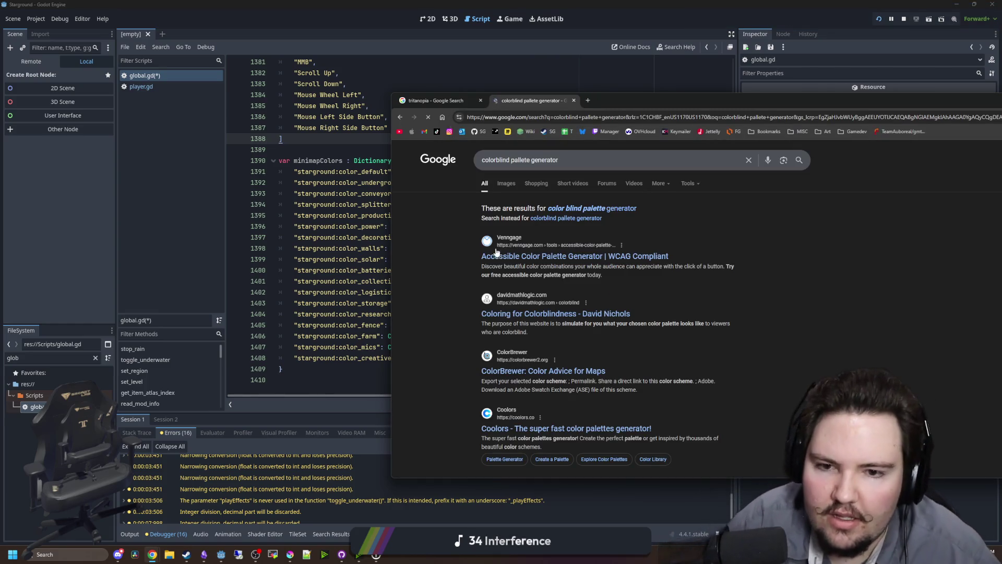
click(569, 255)
mouse_move(618, 103)
mouse_down()
mouse_move(608, 3)
mouse_move(597, 4)
mouse_up()
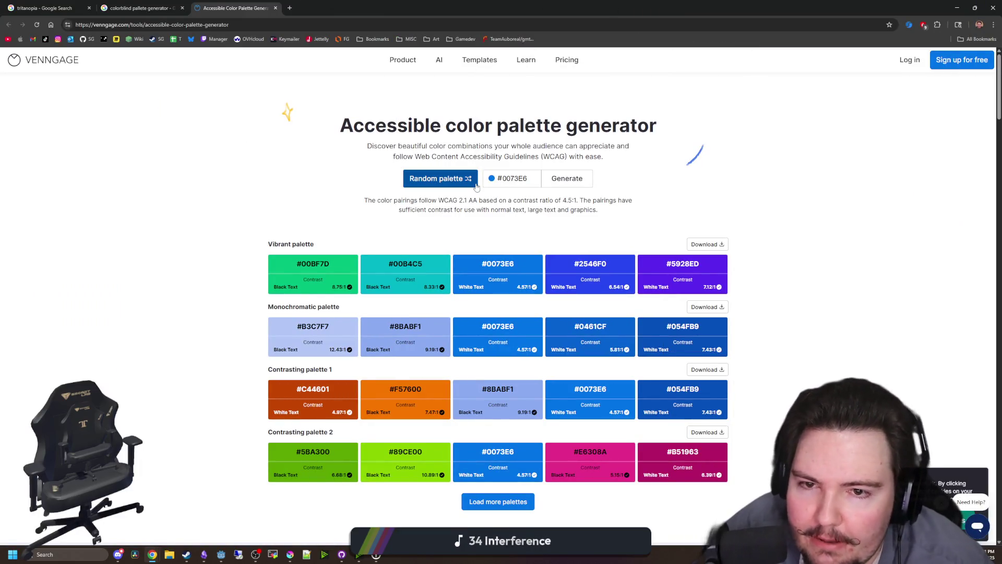
Step: Generate a new random accessible palette, scroll down, and return to the palette grid
click(438, 179)
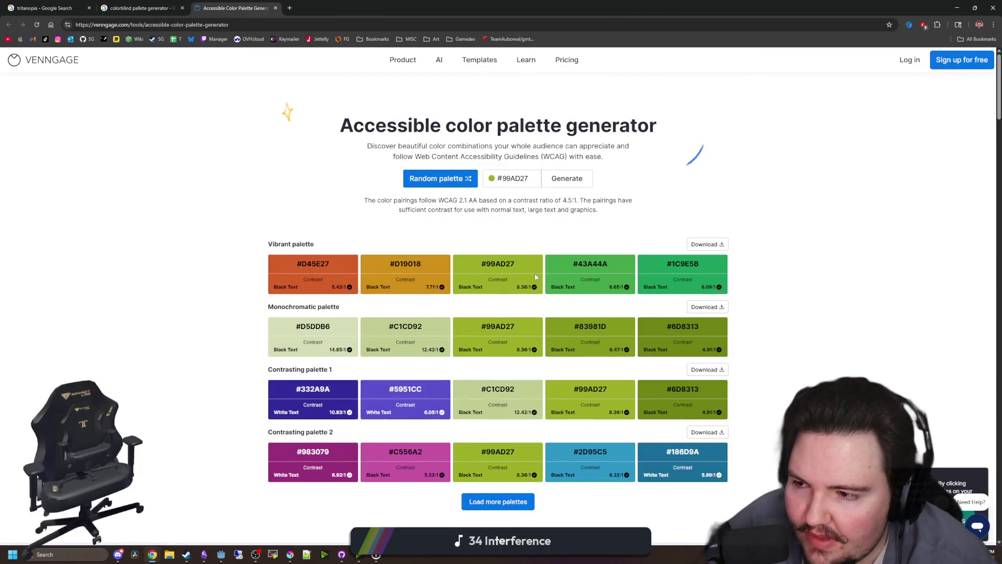
scroll(467, 259, down, 20)
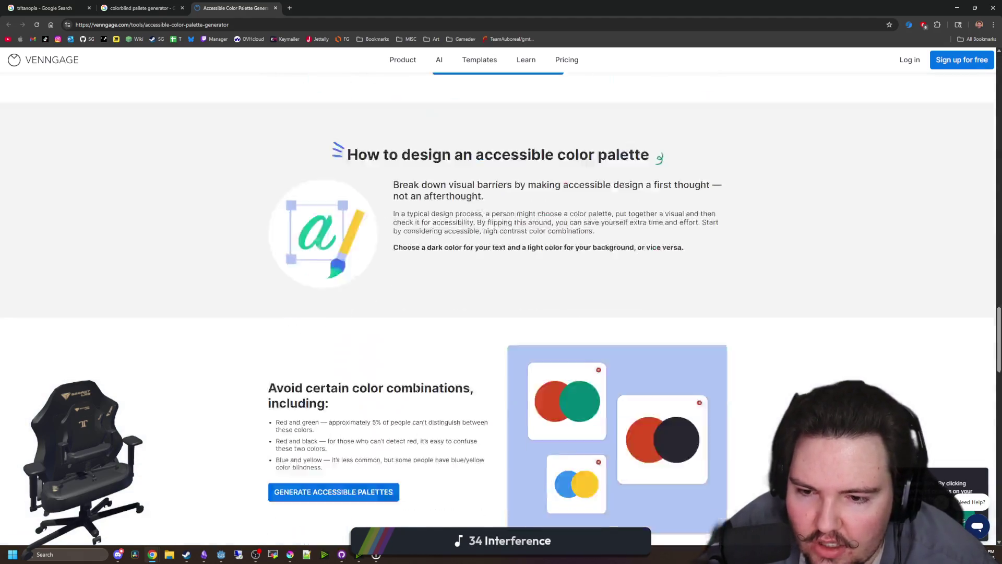
scroll(417, 389, down, 8)
click(479, 308)
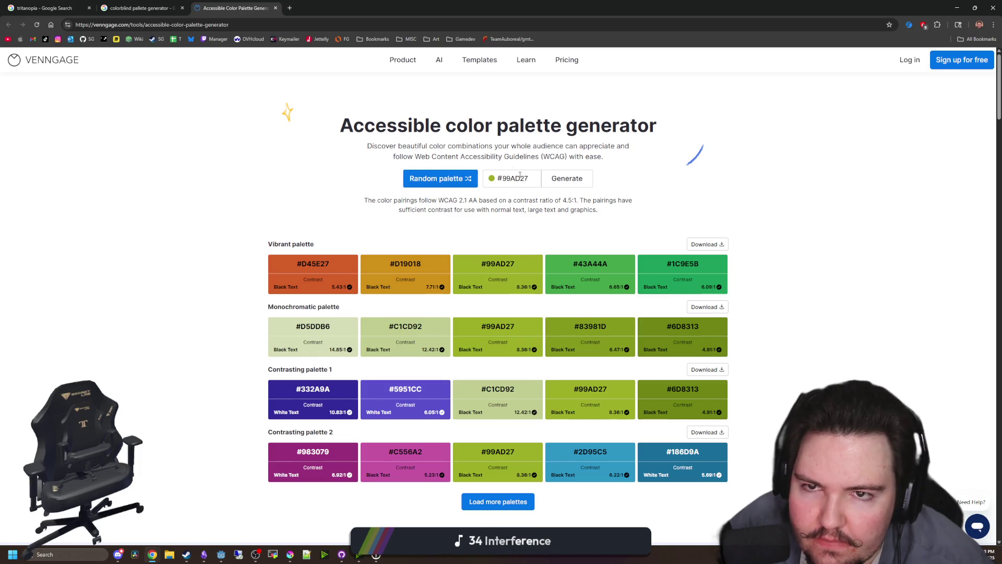
Step: Scroll further down the page, then jump back to the generator showing #99AD27 palettes
scroll(272, 187, down, 13)
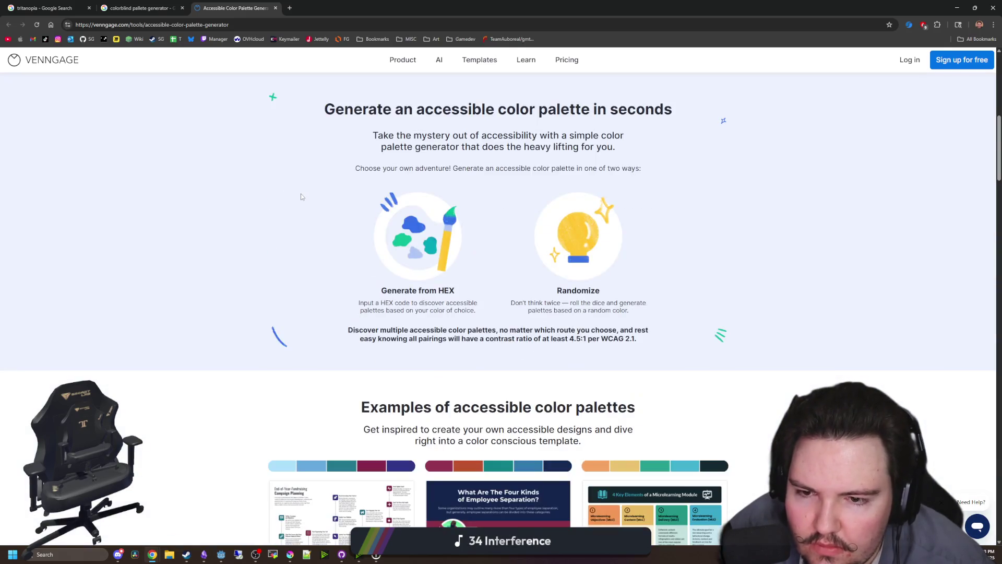
scroll(301, 196, down, 15)
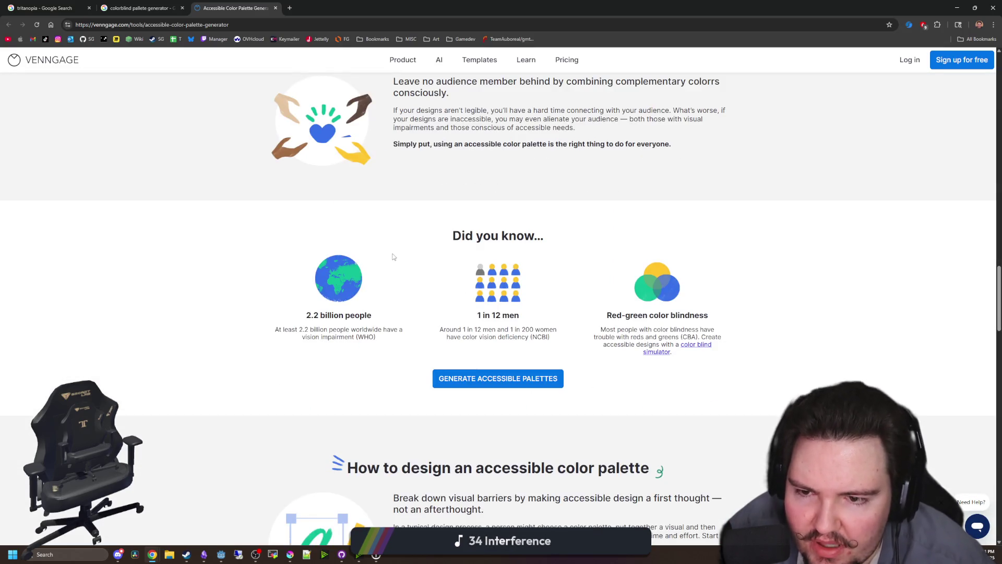
scroll(389, 261, down, 5)
scroll(385, 268, up, 5)
click(470, 378)
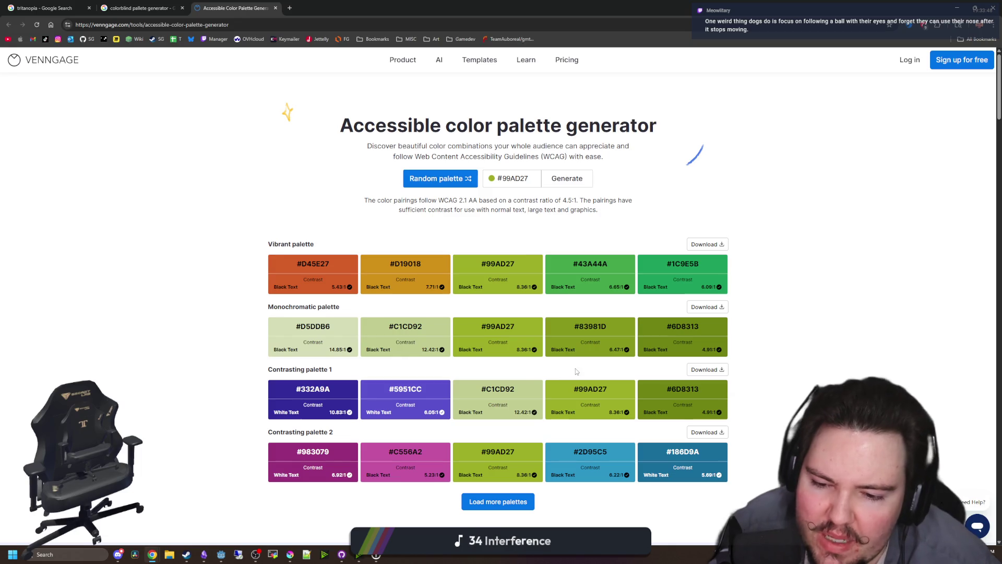
key(alt+Tab)
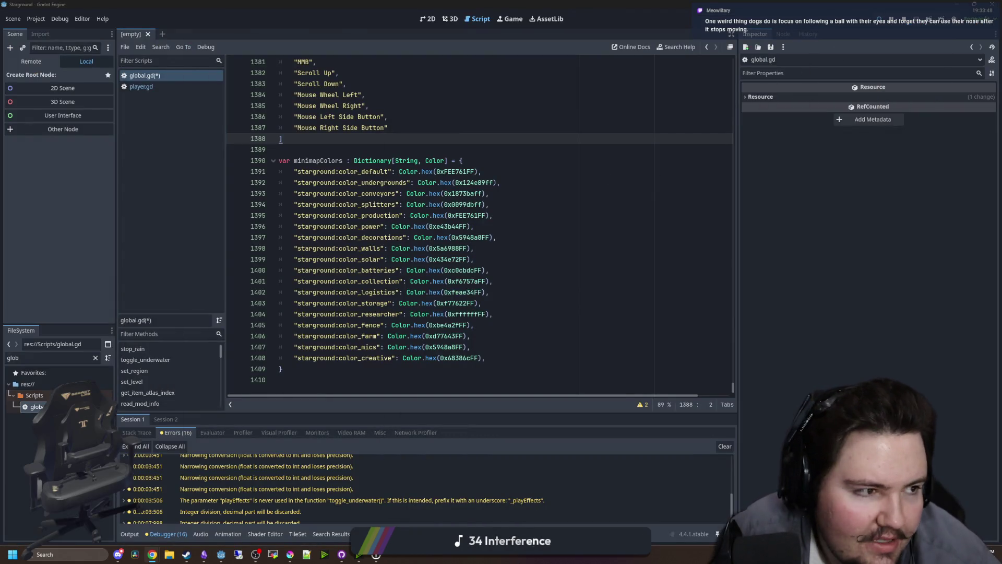
key(alt+Tab)
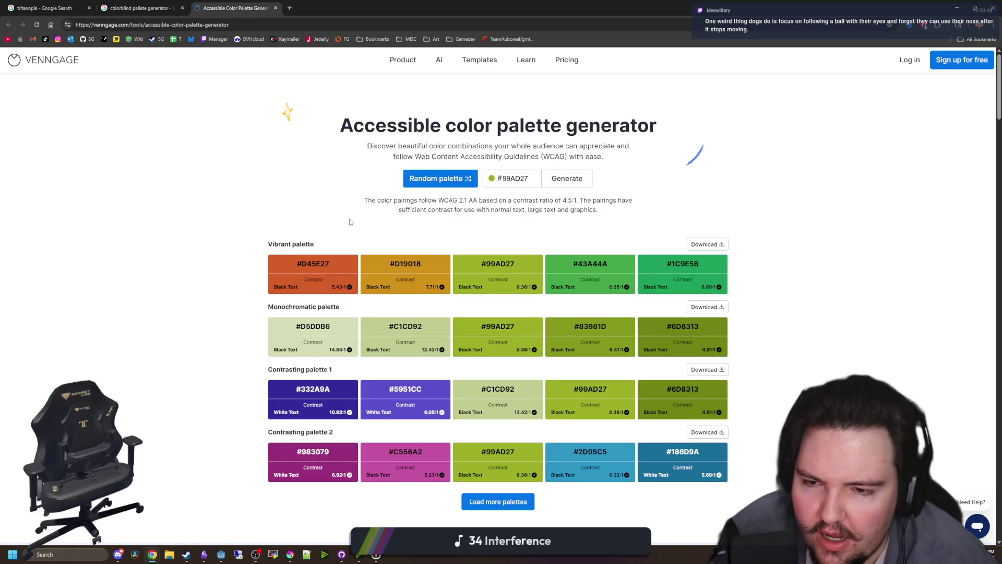
Step: Scroll through the article and FAQ, then back up to highlight the '1 in 12 men' statistic
scroll(251, 289, down, 3)
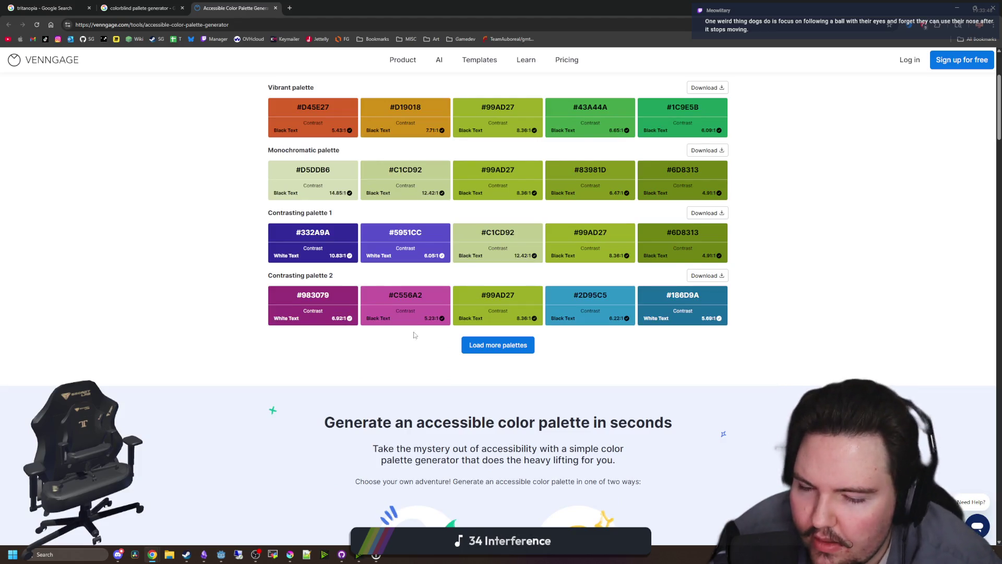
scroll(415, 335, down, 15)
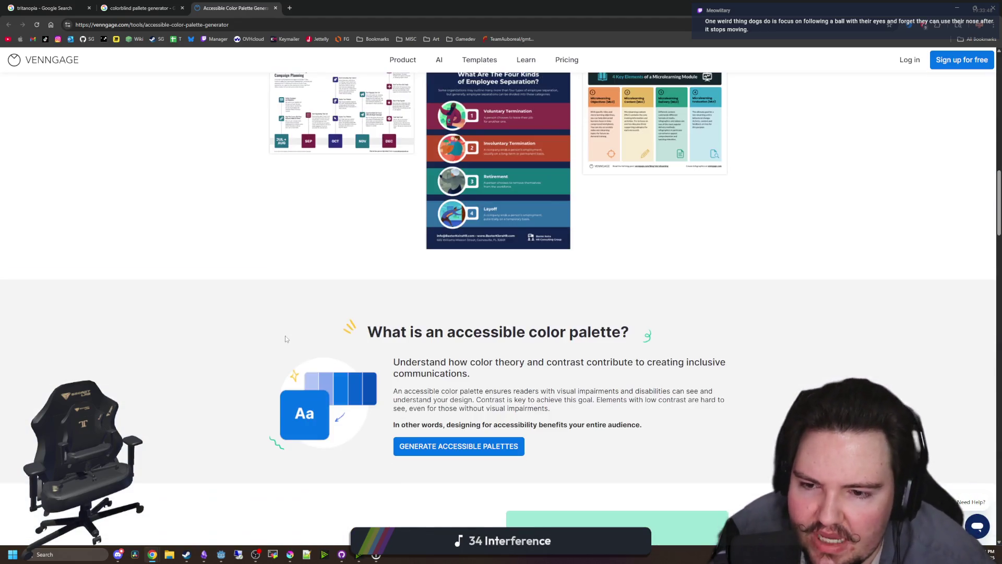
scroll(285, 339, down, 15)
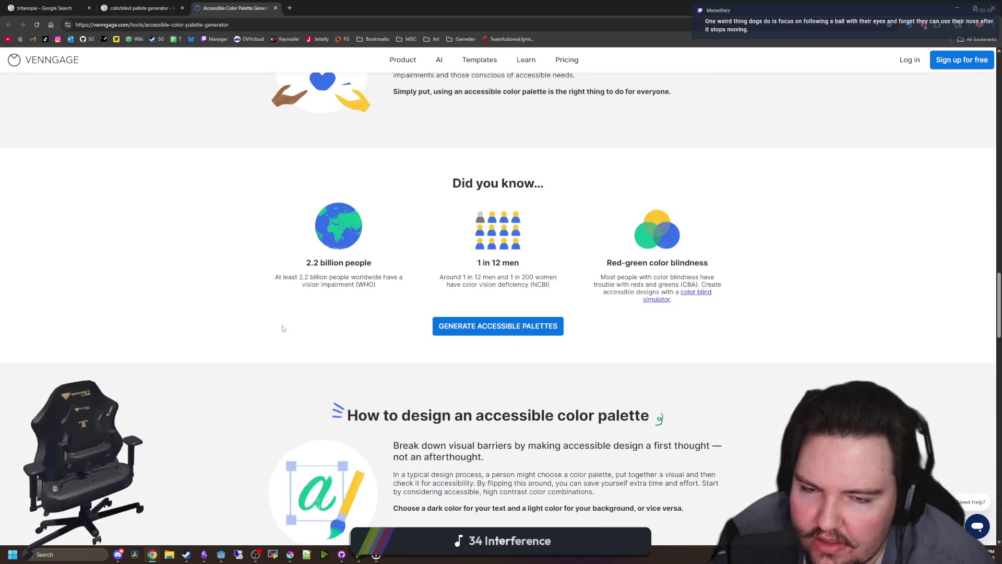
scroll(283, 328, down, 20)
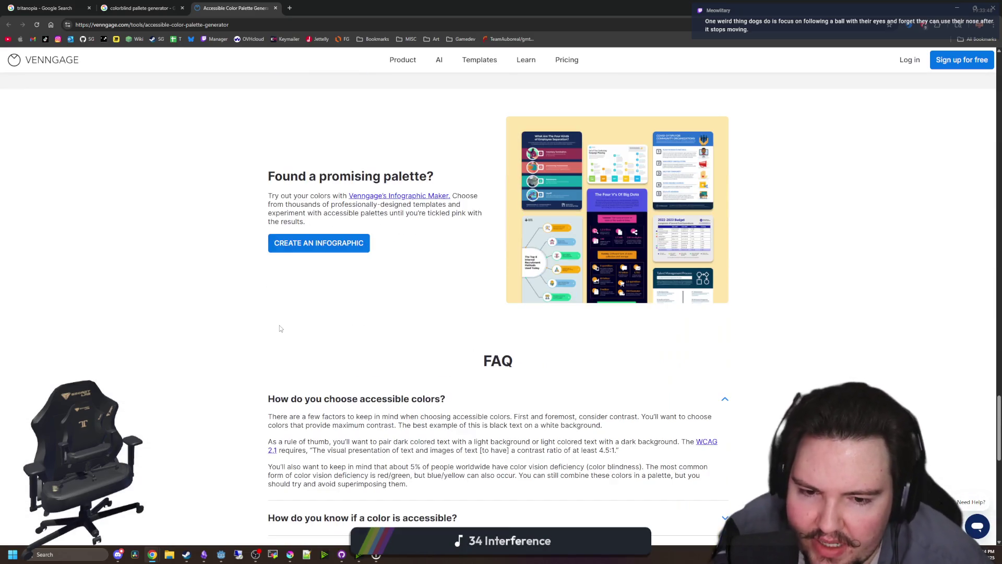
scroll(280, 329, up, 15)
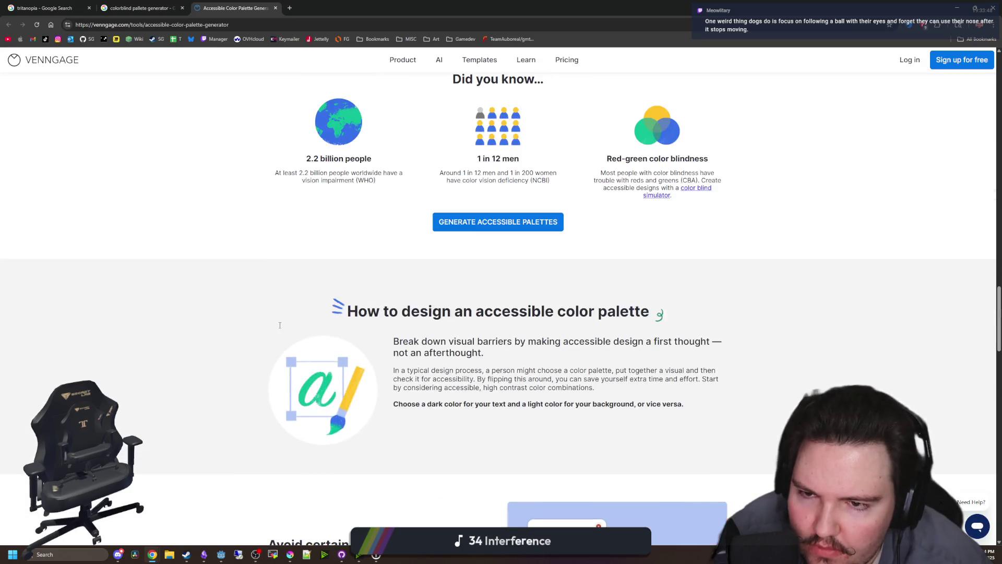
scroll(280, 328, up, 5)
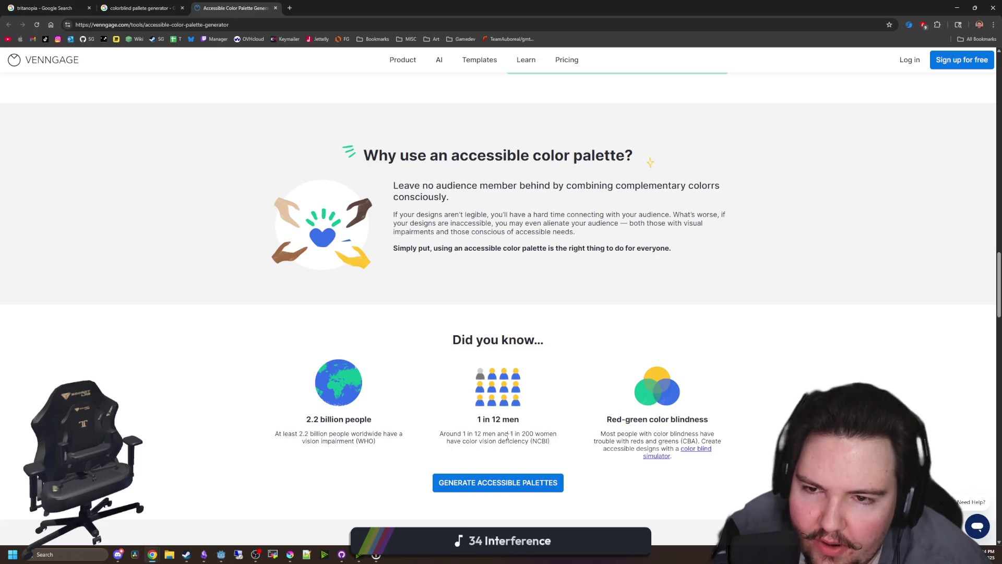
drag(469, 438, 554, 445)
click(554, 445)
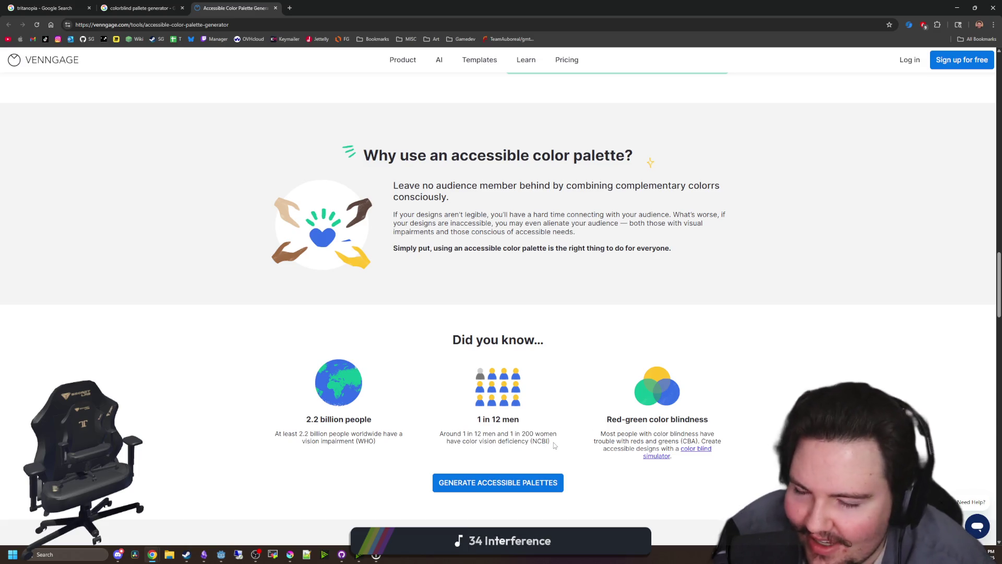
Step: Scroll up to the 'Did you know...' vision impairment facts
scroll(554, 444, up, 7)
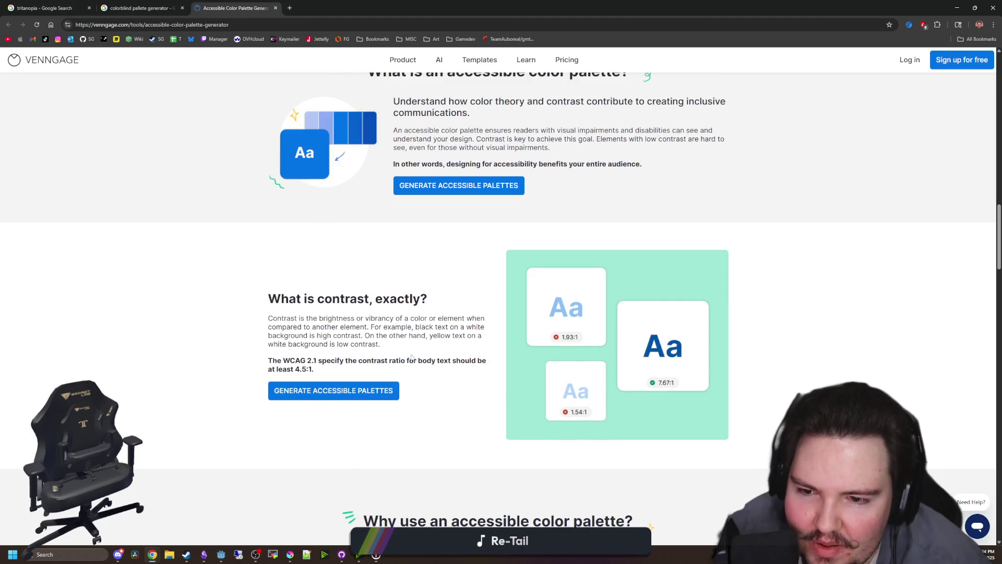
scroll(412, 358, up, 10)
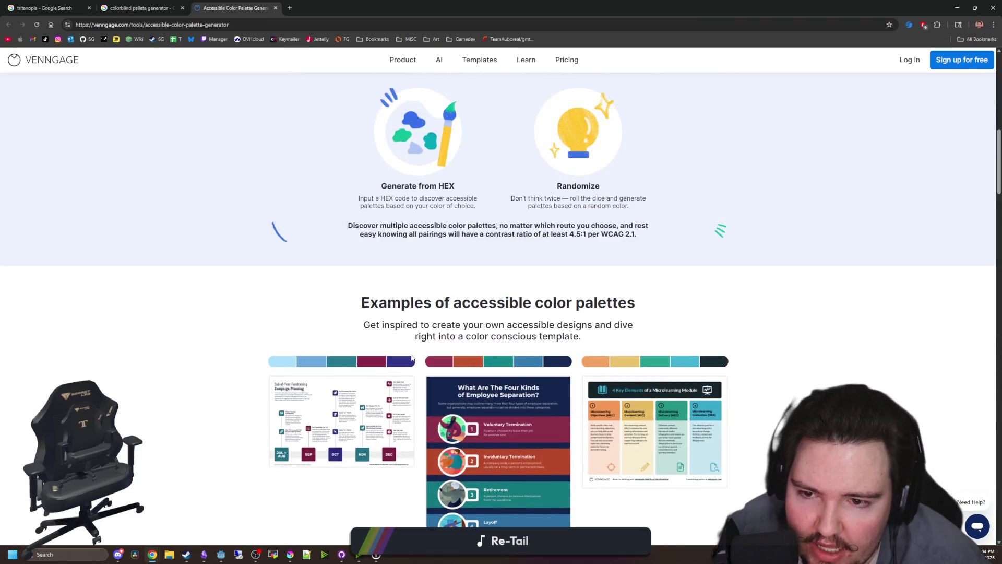
scroll(412, 357, down, 10)
scroll(412, 357, down, 20)
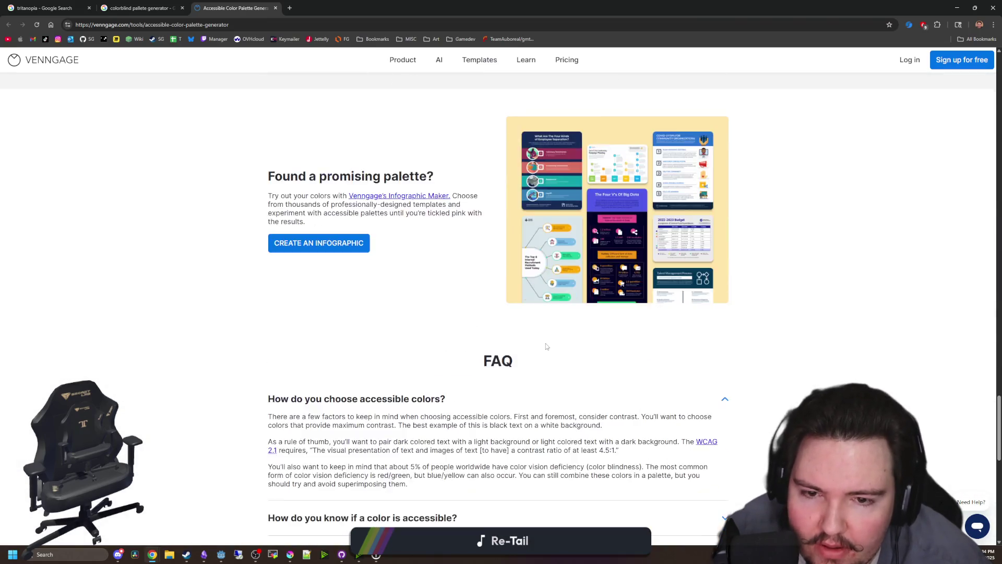
scroll(547, 347, up, 15)
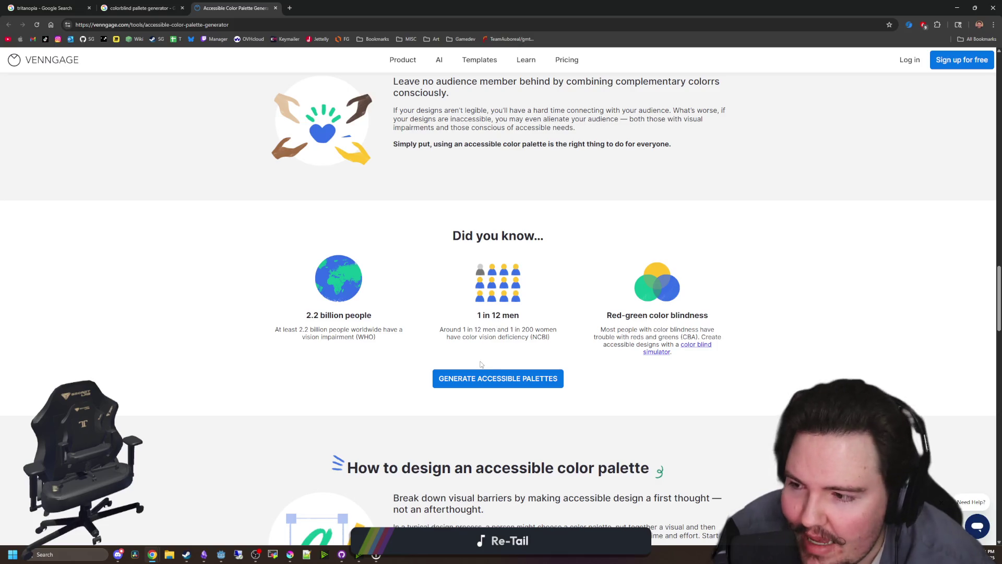
text(calc)
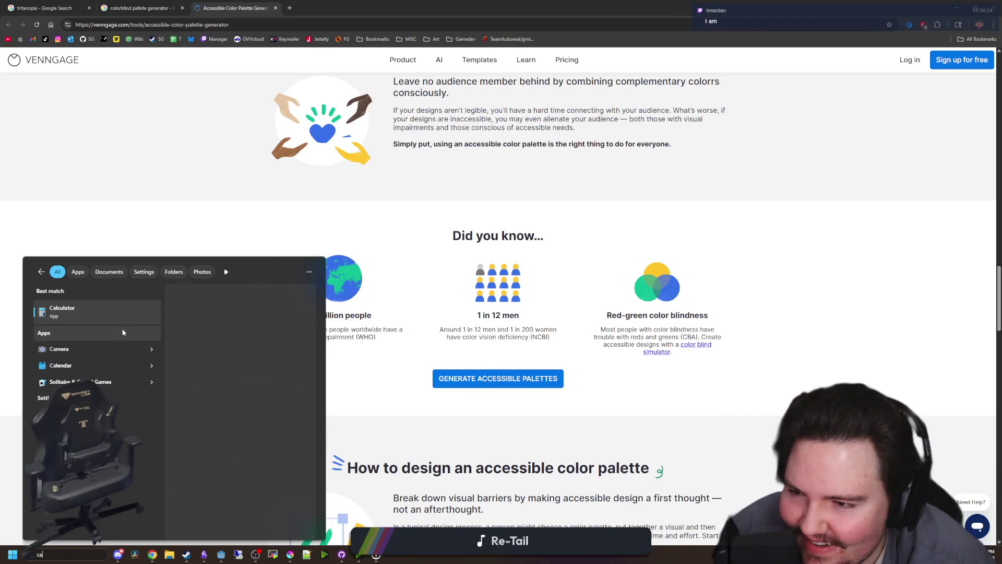
key(Return)
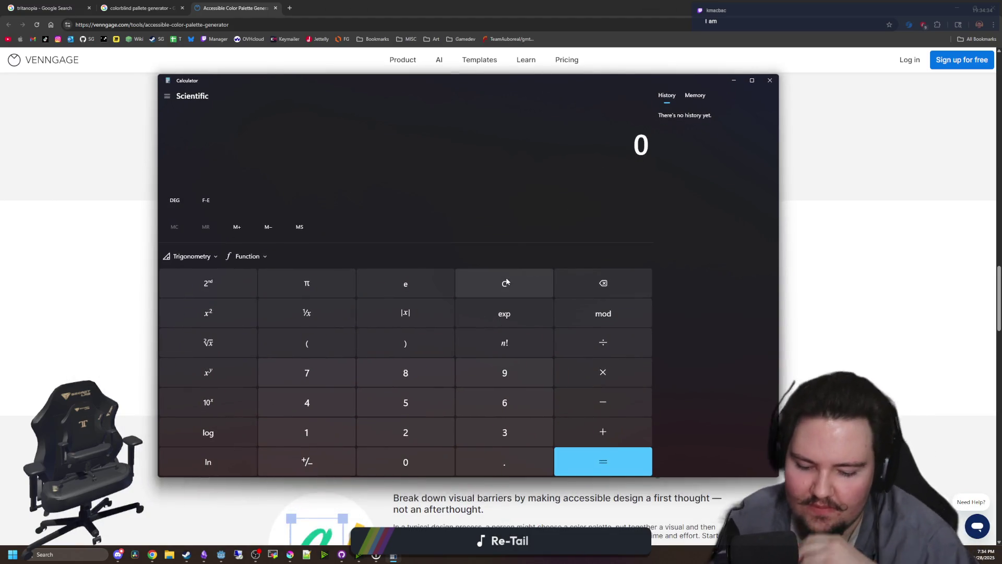
text(8000000)
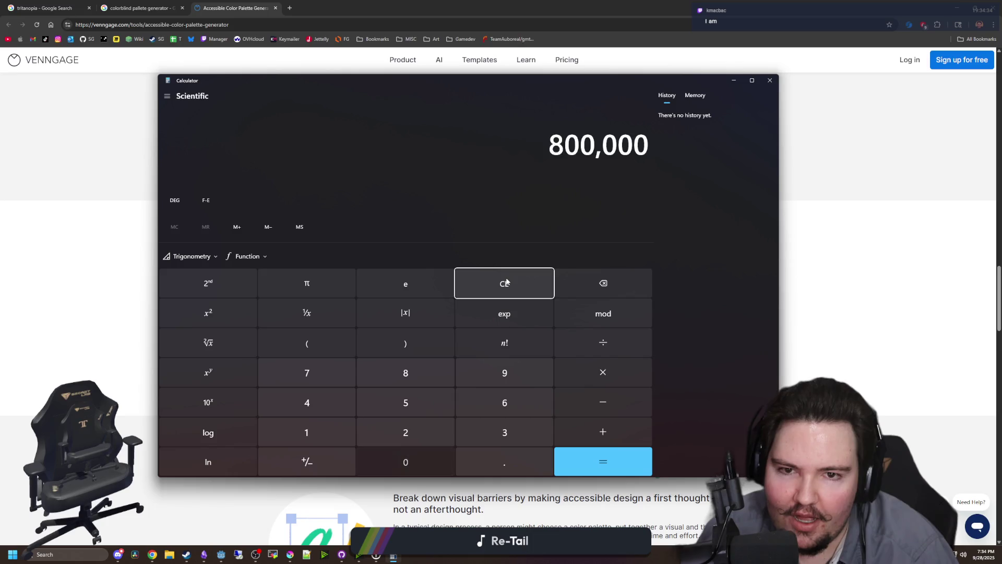
text(000)
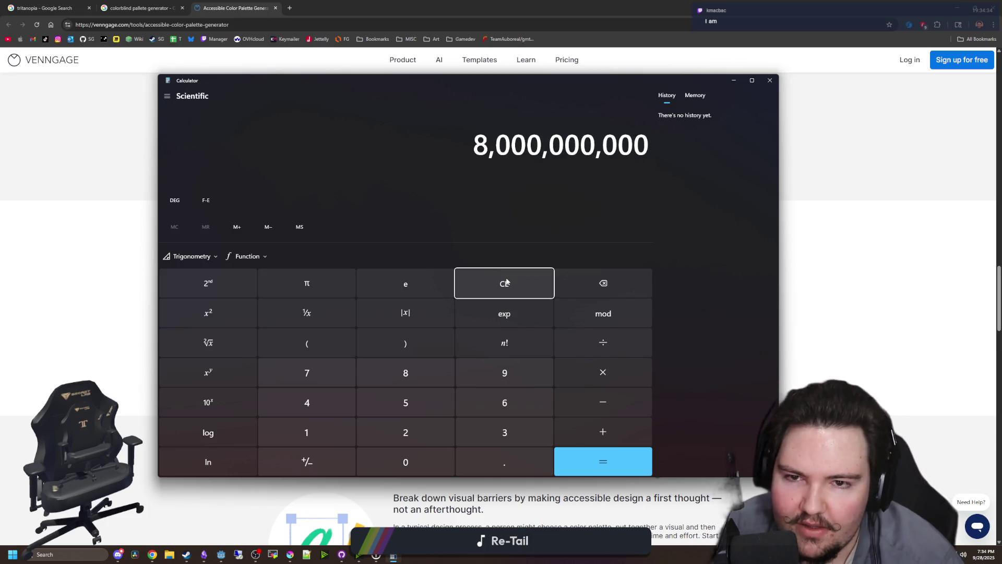
text(/12)
key(Return)
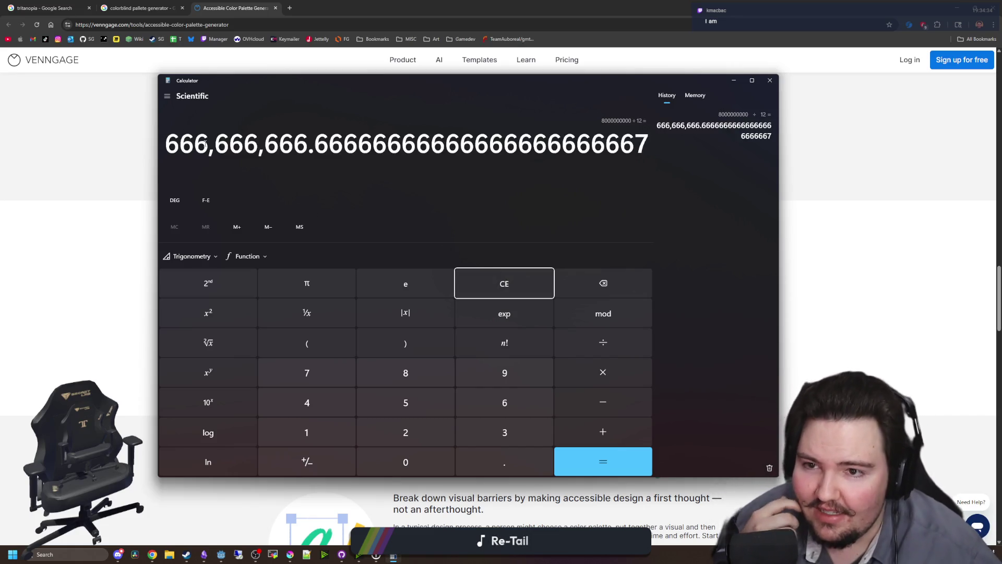
Step: Highlight the leading digits of the 666,666,666.67 result, then close Calculator
drag(205, 142, 166, 143)
click(184, 148)
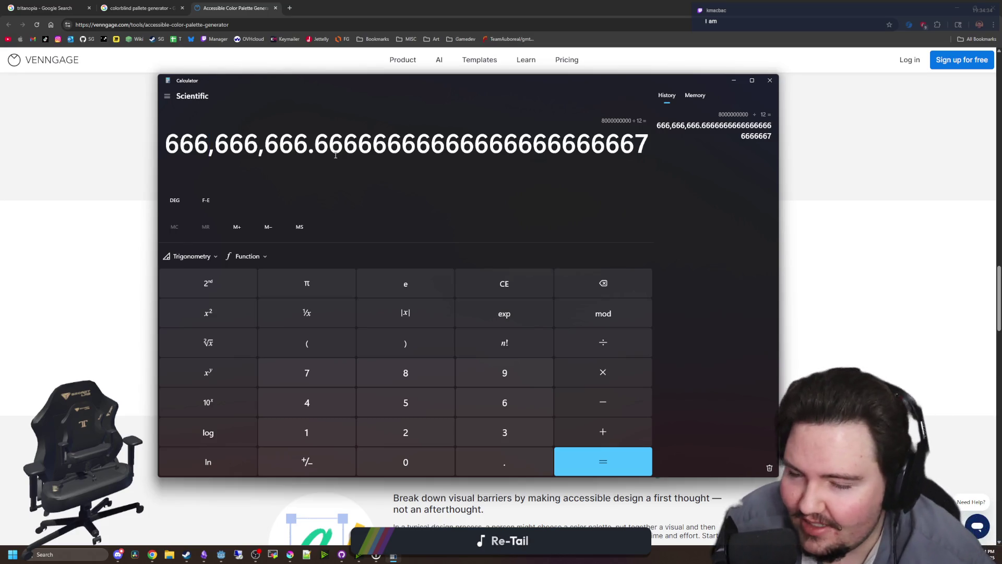
click(769, 79)
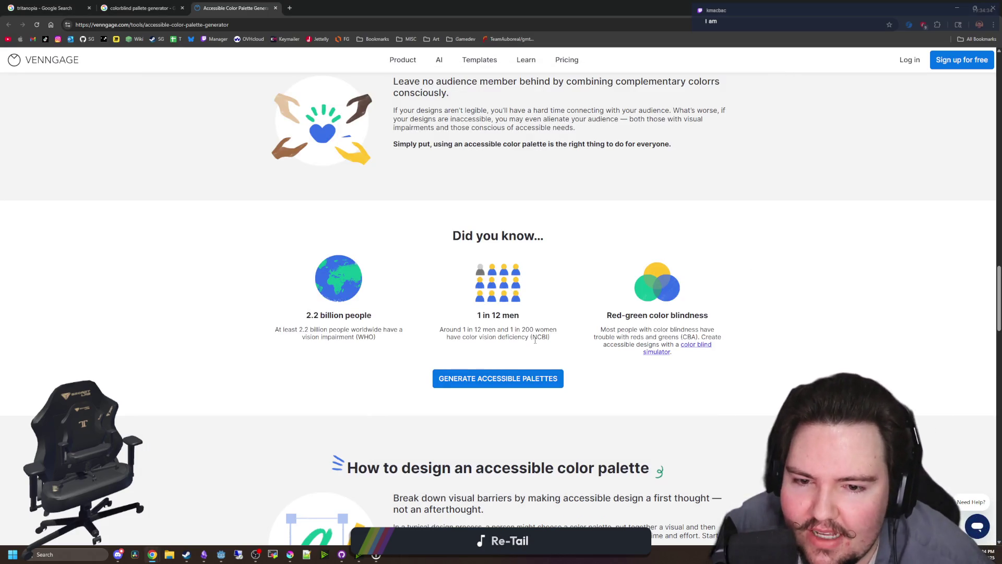
Step: Highlight the '1 in 200 women' colour vision deficiency statistic
triple_click(535, 337)
drag(509, 330, 559, 330)
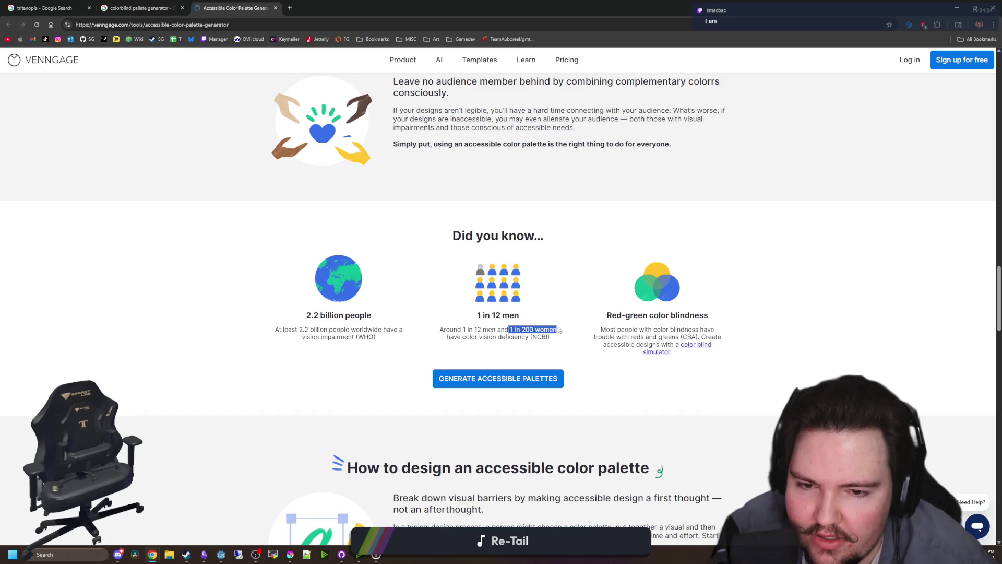
click(548, 330)
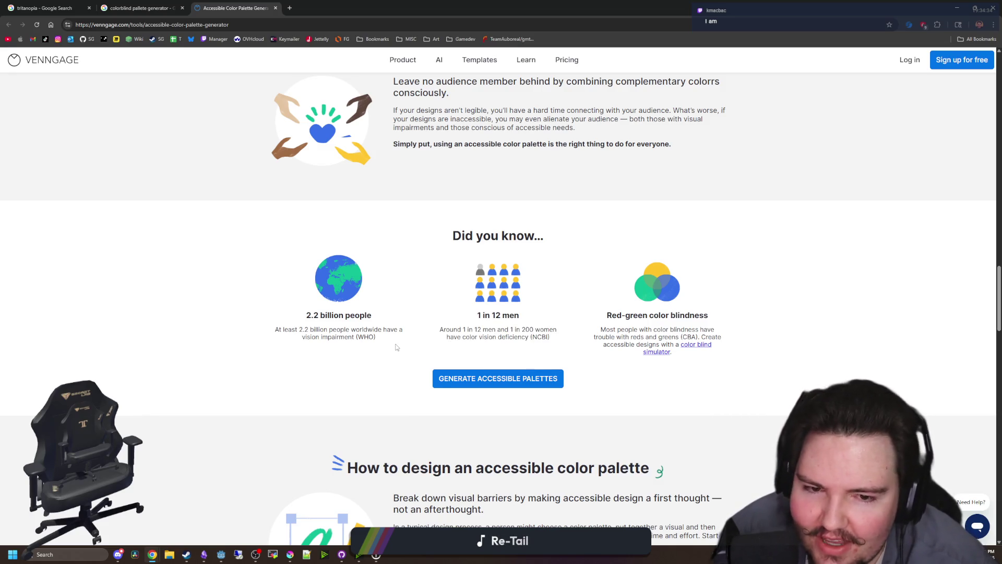
Step: Scroll to the top, highlight part of the WCAG contrast paragraph, then return to the Google results tab
scroll(397, 347, down, 5)
scroll(409, 335, up, 5)
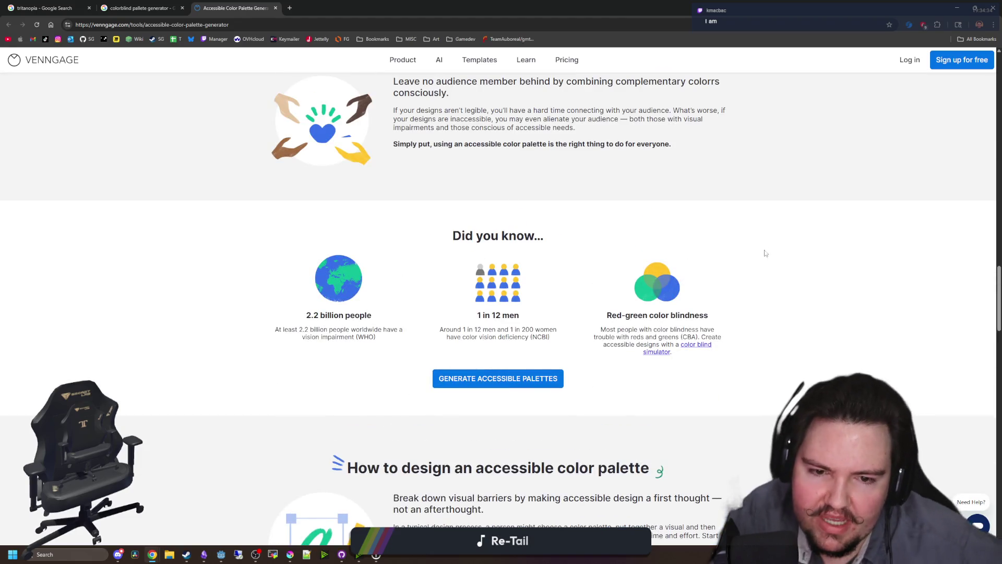
scroll(709, 312, up, 20)
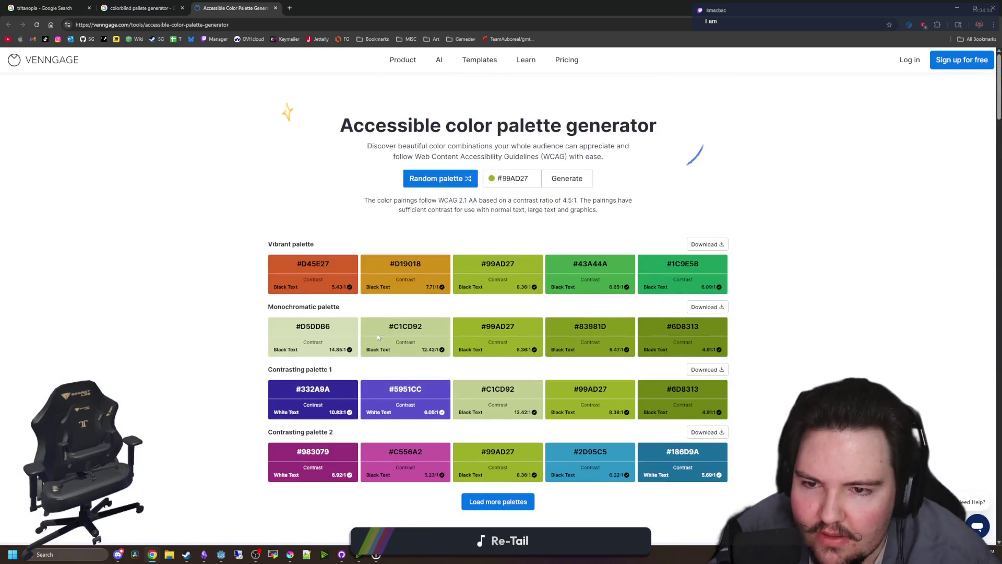
mouse_move(437, 211)
mouse_down()
mouse_move(619, 200)
mouse_move(373, 202)
mouse_up()
click(609, 215)
click(367, 202)
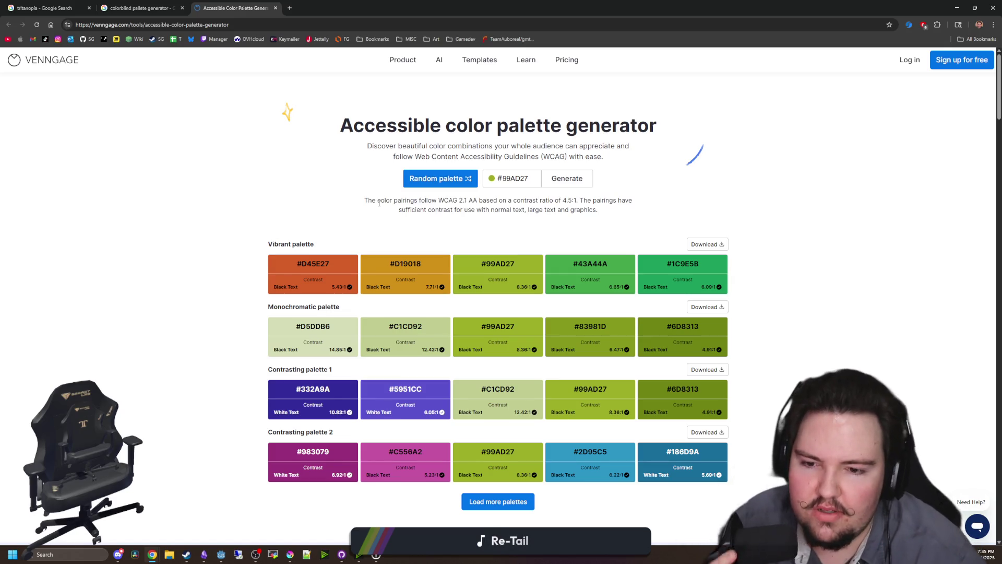
scroll(380, 203, down, 15)
click(141, 8)
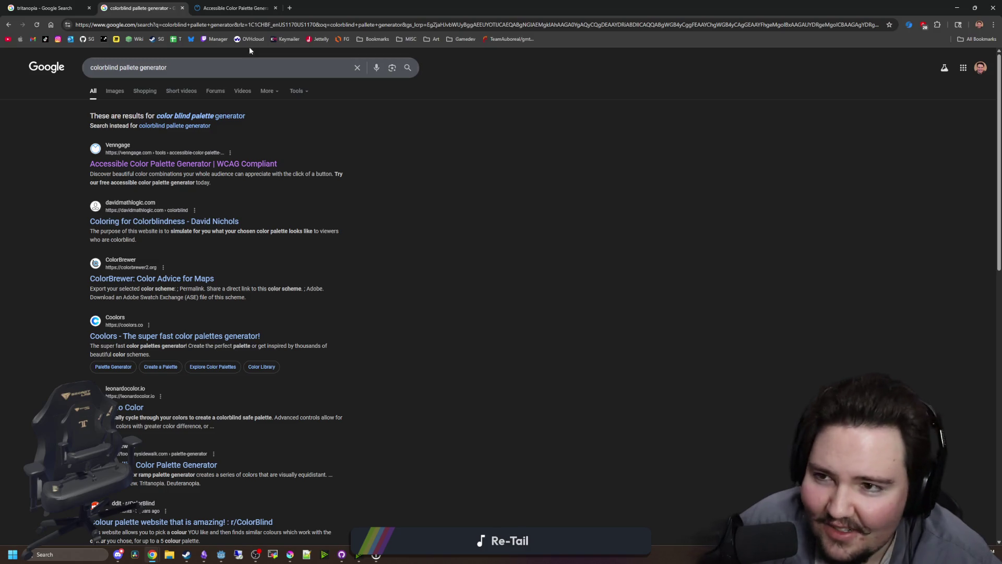
Step: Switch to the tritanopia image results and preview the Gardening and pink powder colour-blindness images
key(ctrl+shift+Tab)
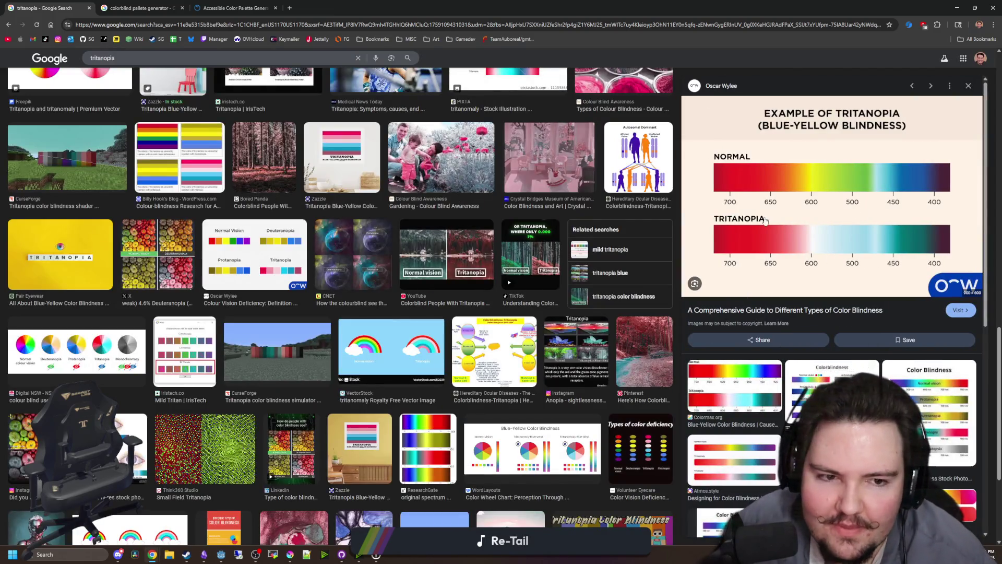
scroll(231, 222, up, 5)
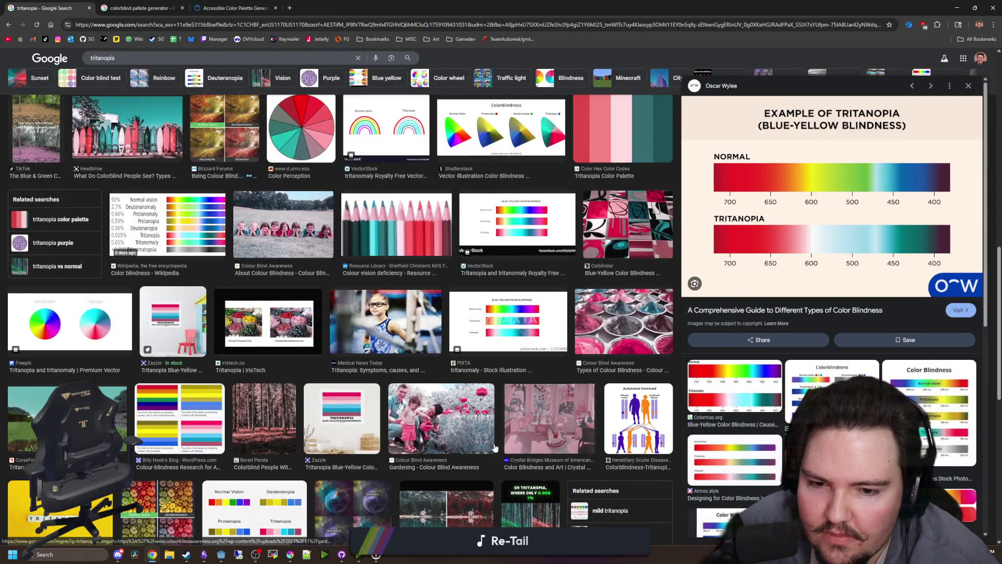
scroll(448, 416, down, 1)
click(465, 390)
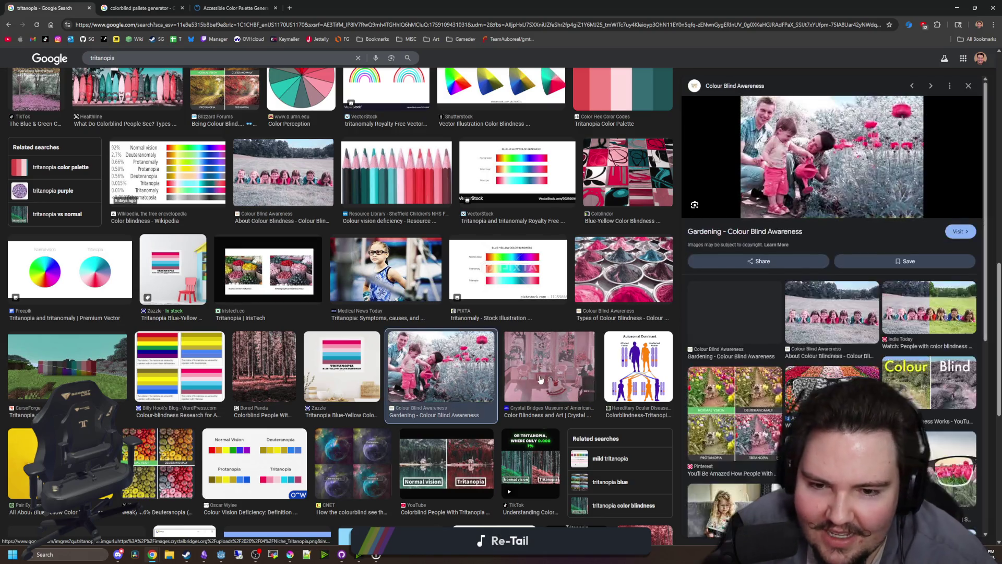
click(624, 269)
scroll(299, 275, down, 3)
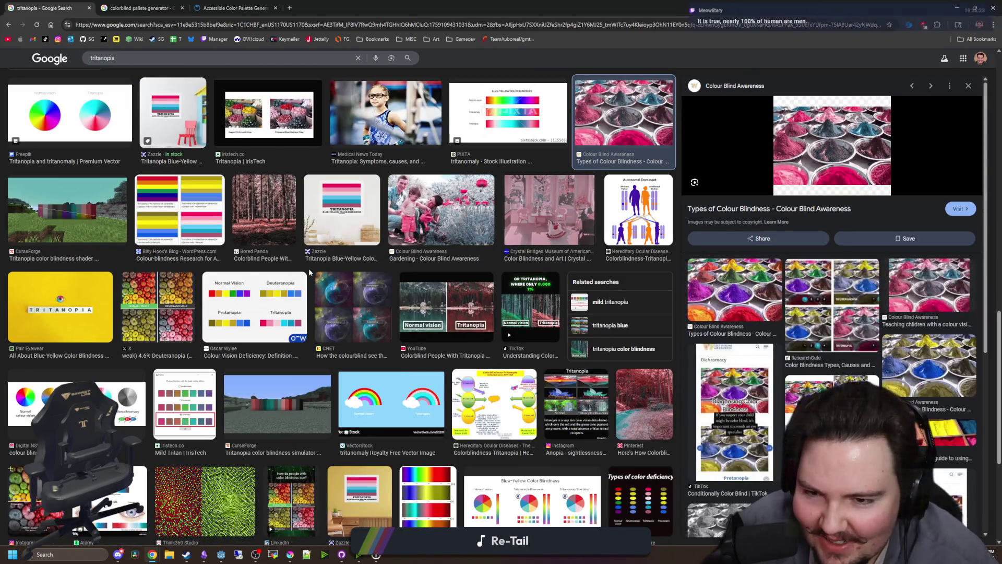
scroll(440, 359, down, 8)
scroll(440, 359, up, 2)
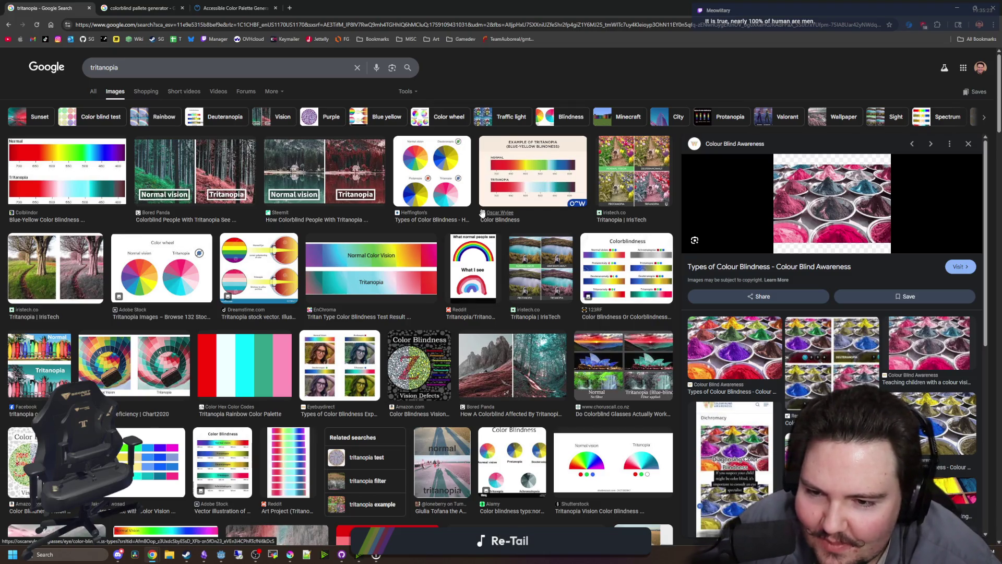
Step: Preview the Types of Color Blindness Explained, 123RF comparison chart and Normal vs Tritanopia forest images
click(361, 364)
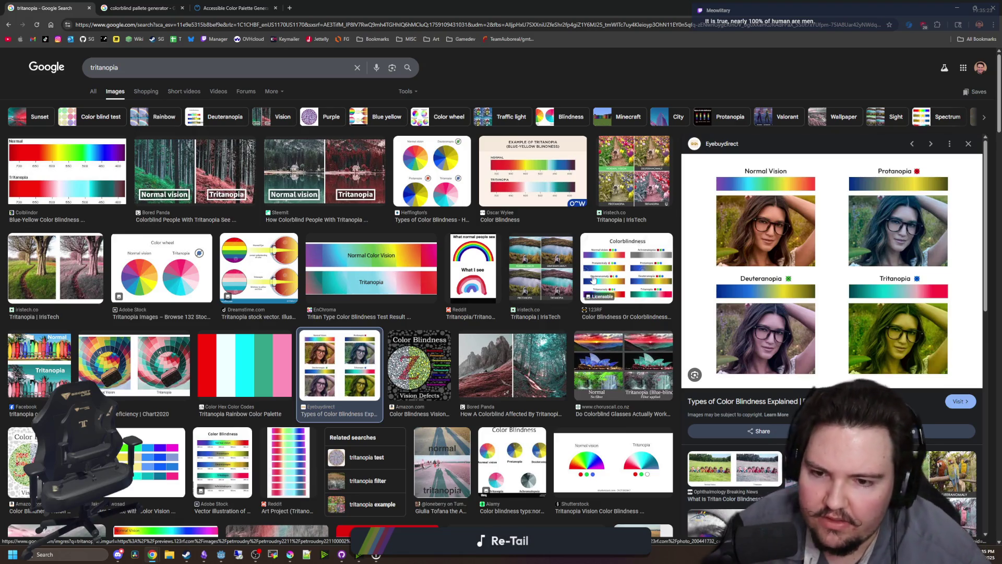
click(610, 265)
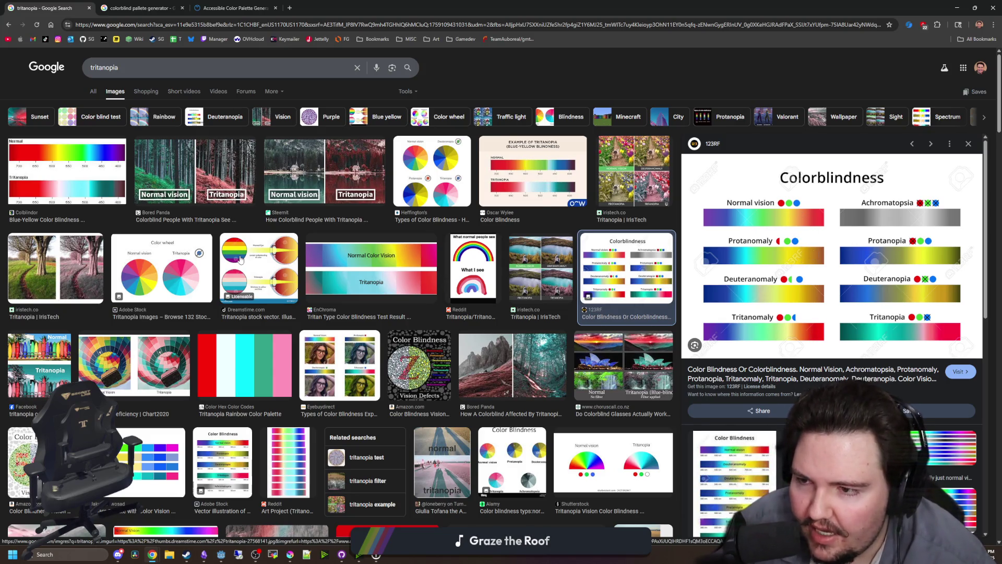
click(210, 166)
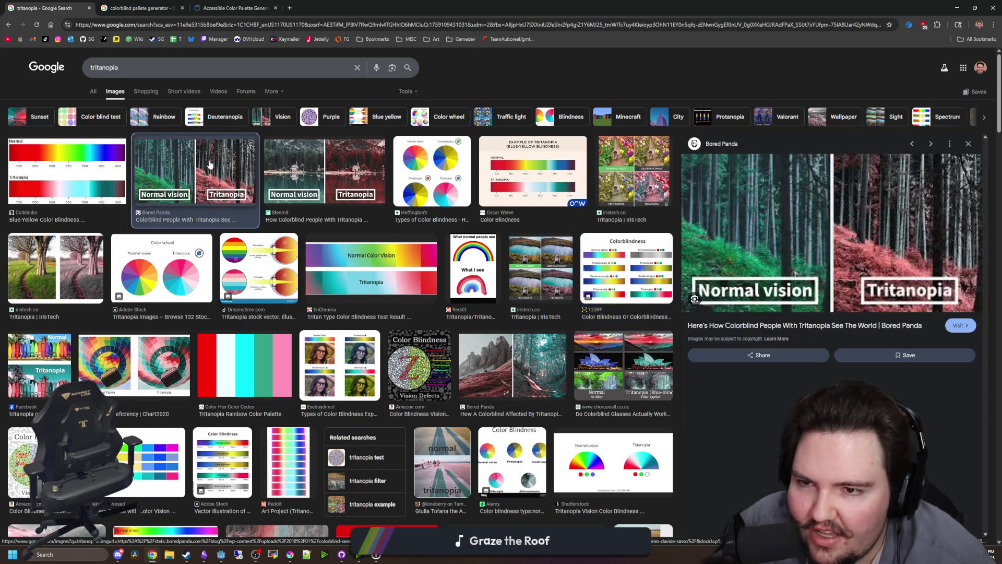
scroll(369, 199, down, 4)
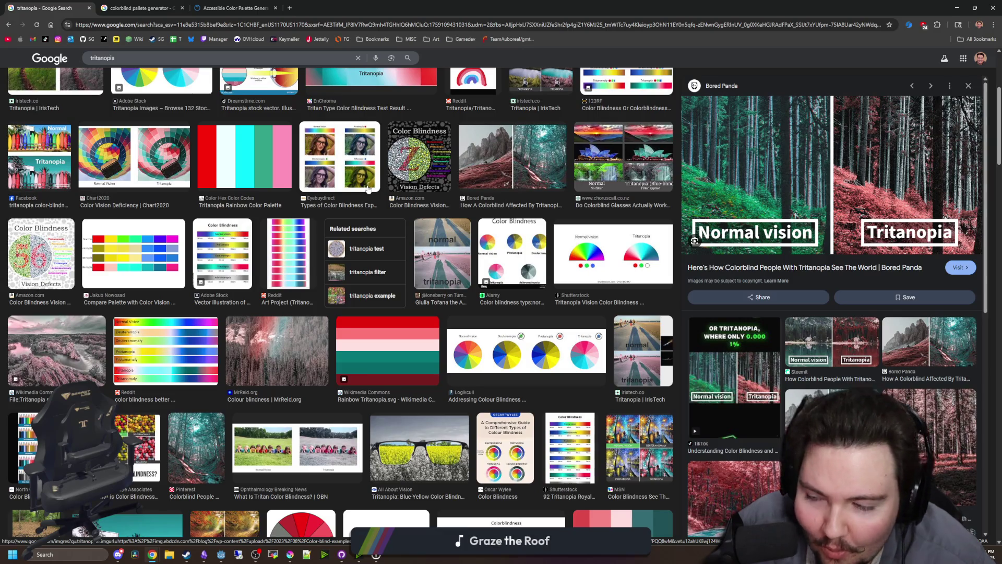
scroll(369, 187, down, 4)
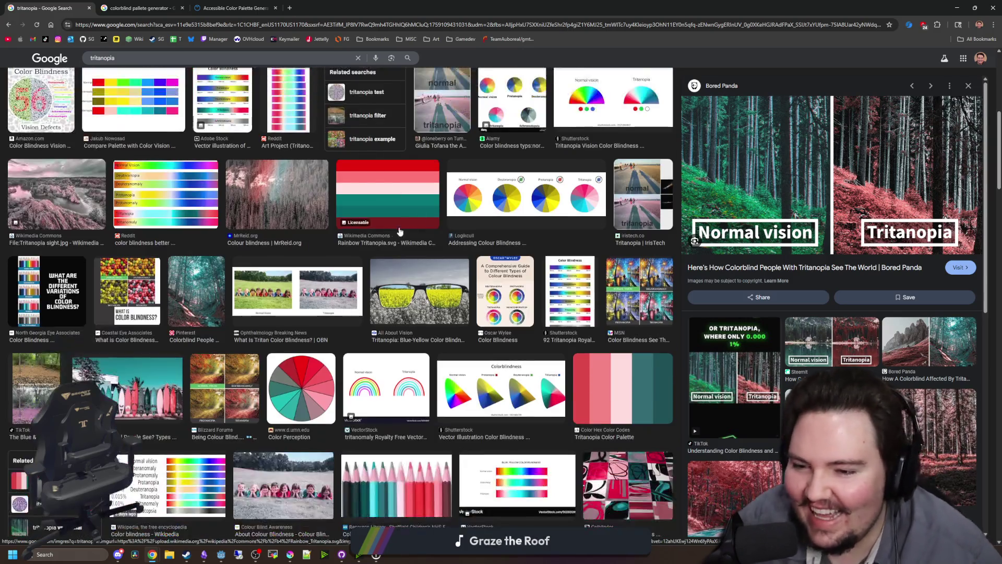
scroll(396, 240, down, 3)
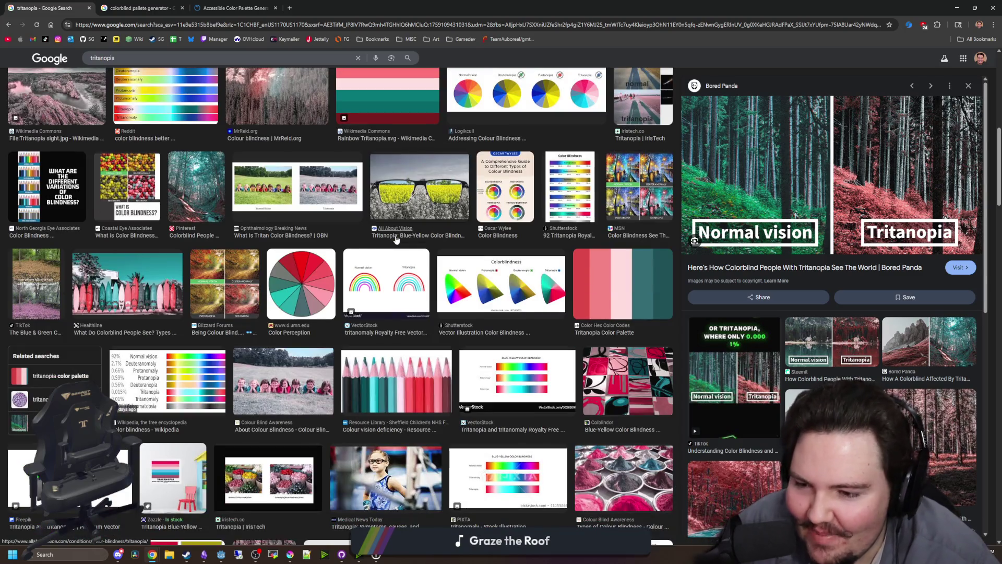
scroll(395, 239, down, 2)
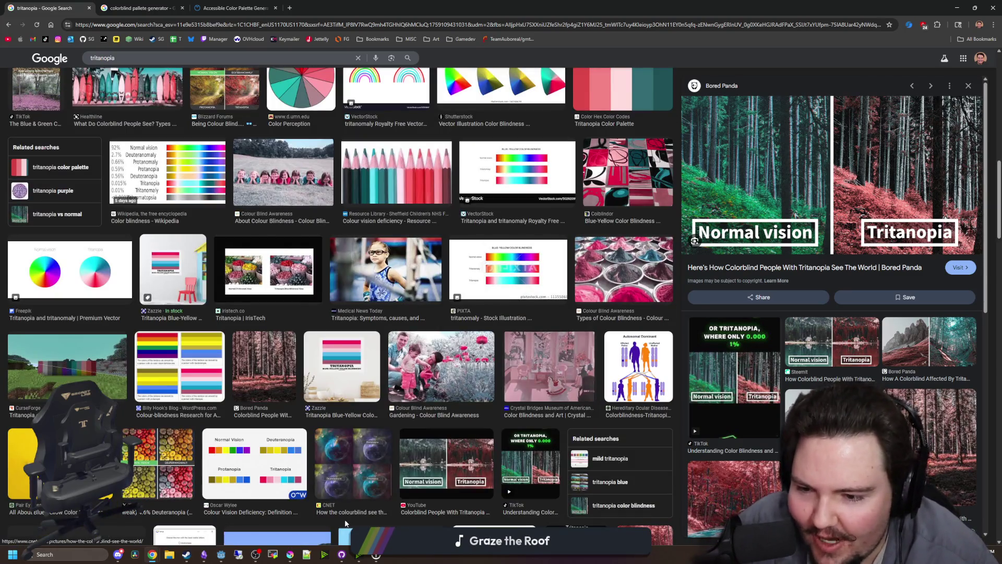
Step: Bring Krita forward briefly, then return to the Venngage palette page and resize the browser window
click(290, 554)
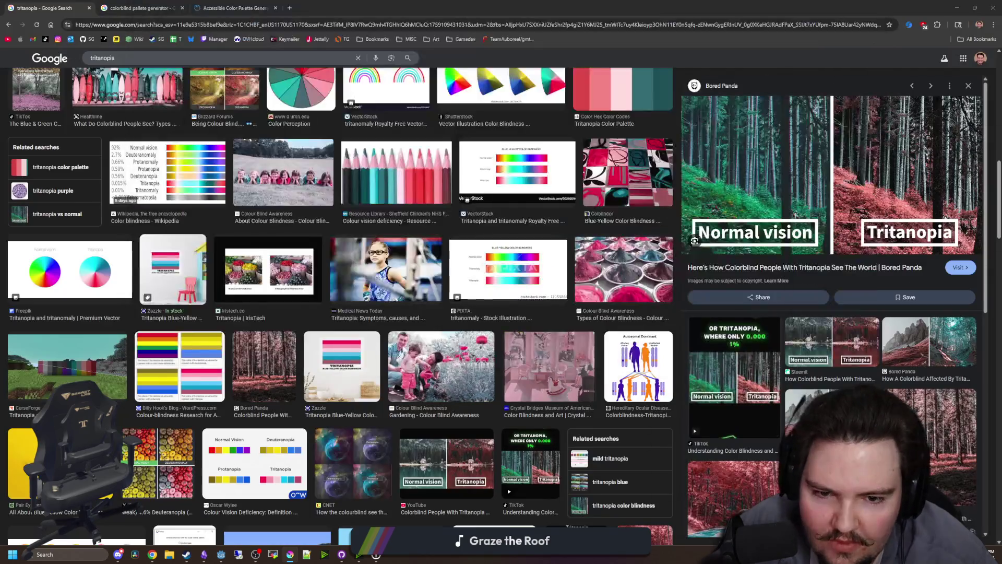
scroll(395, 280, up, 3)
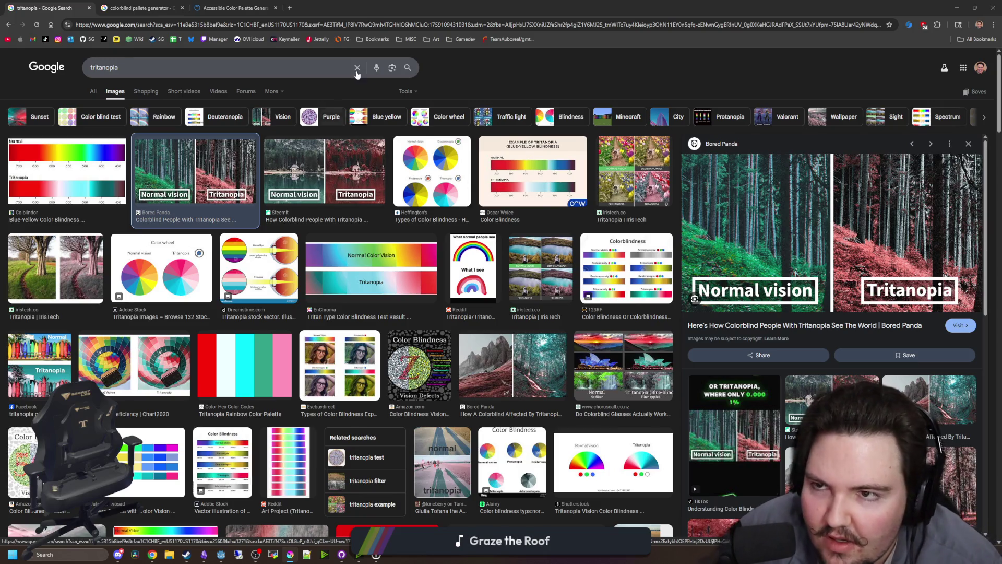
key(super+Down)
click(488, 166)
mouse_move(559, 222)
mouse_down()
mouse_move(559, 158)
mouse_move(504, 3)
mouse_up()
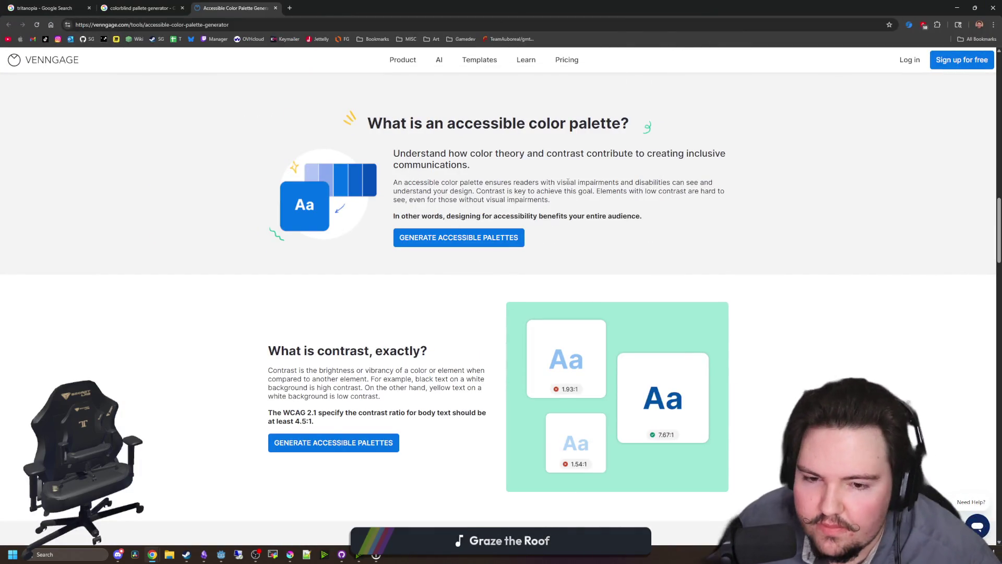
Step: Look over Venngage's generated palettes, then return to global.gd's 18-entry minimapColors dictionary in Godot
scroll(568, 182, down, 20)
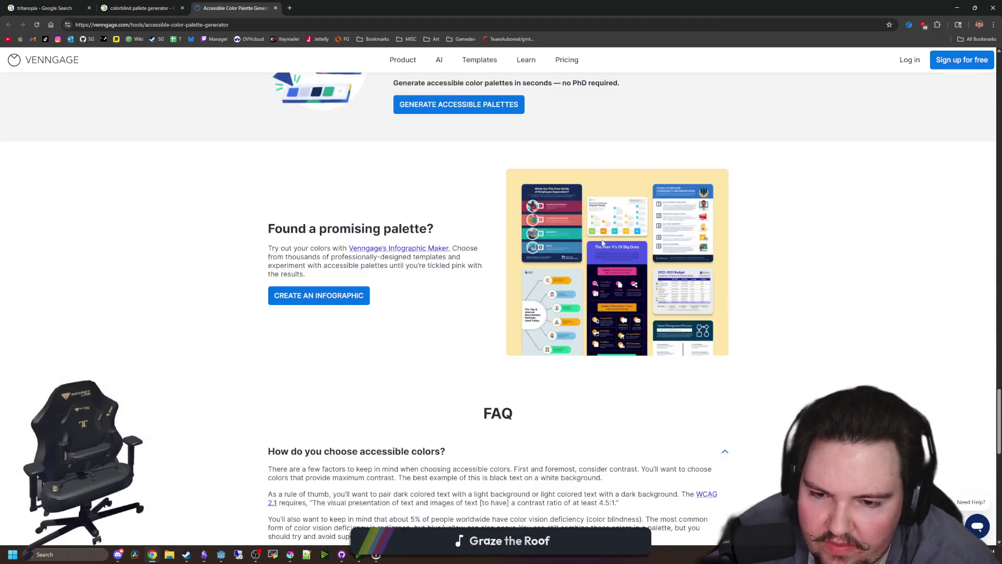
scroll(603, 242, down, 10)
scroll(574, 340, up, 20)
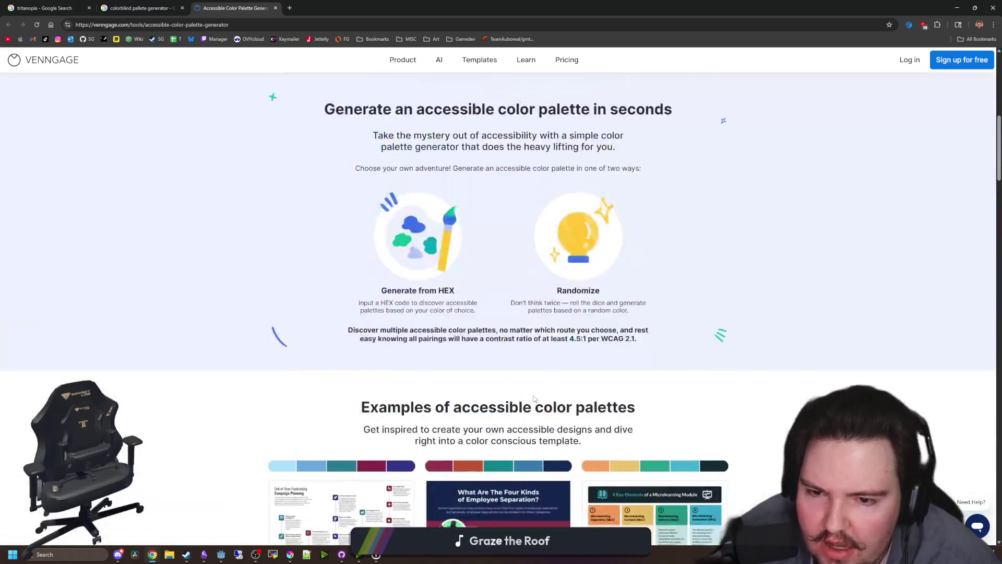
scroll(534, 397, down, 6)
scroll(517, 380, up, 15)
scroll(518, 380, down, 1)
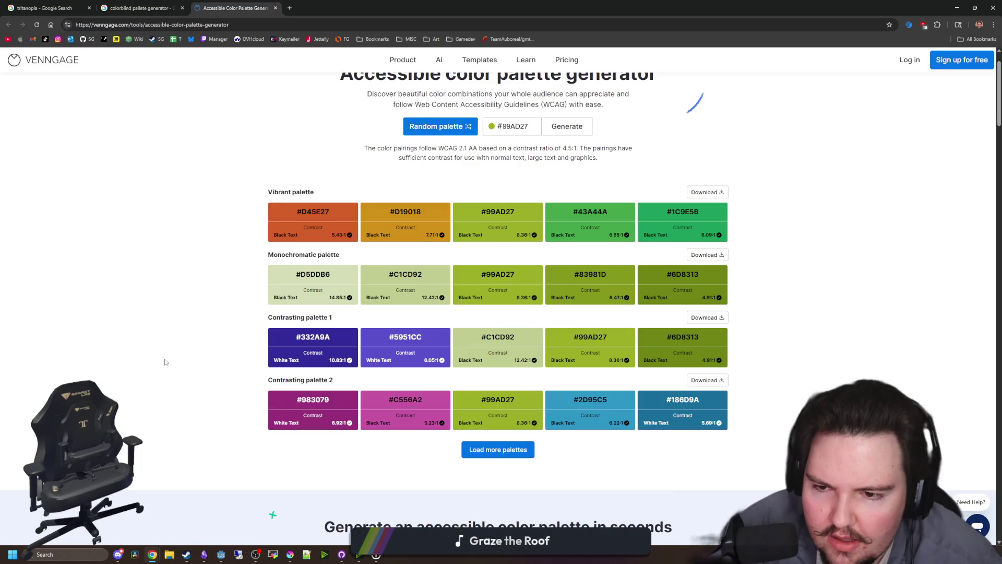
mouse_move(451, 56)
key(alt+Tab)
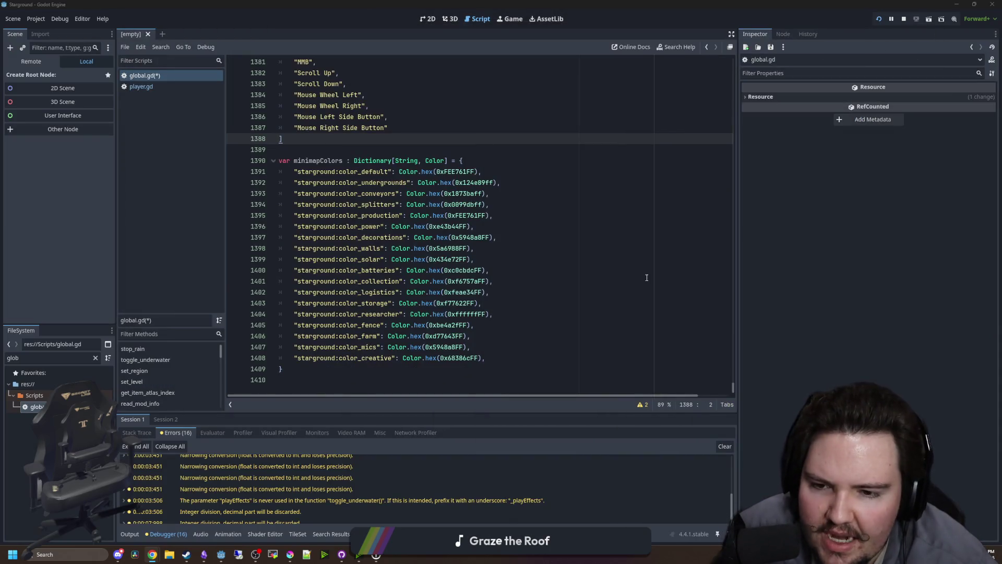
Step: Read the minimapColors hex values from color_default to color_logistics without editing, then return to Venngage
click(440, 282)
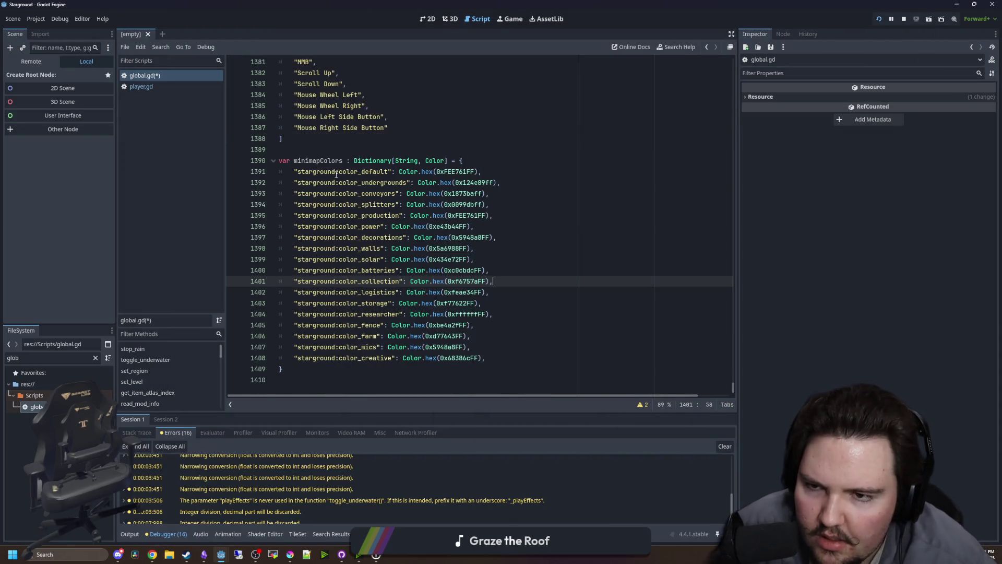
mouse_move(295, 171)
mouse_down()
mouse_move(495, 321)
mouse_move(520, 360)
mouse_up()
click(520, 360)
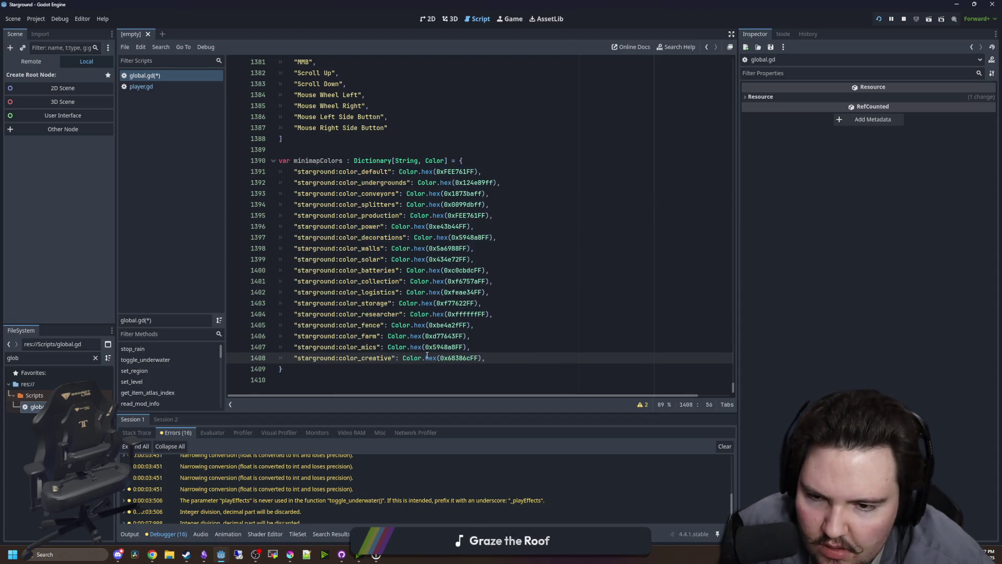
key(Up)
key(Up)
key(Up)
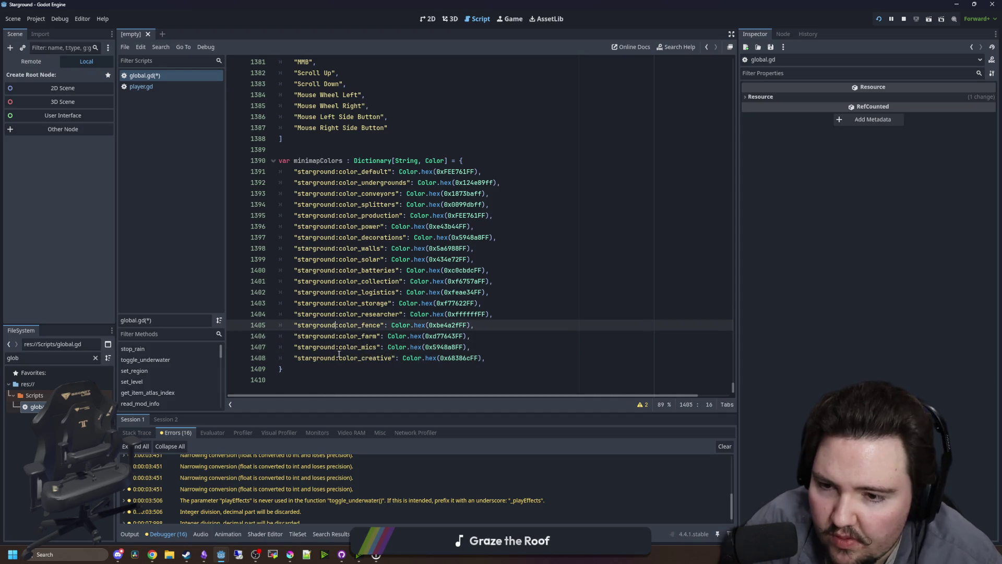
key(Up)
key(Up)
key(Up)
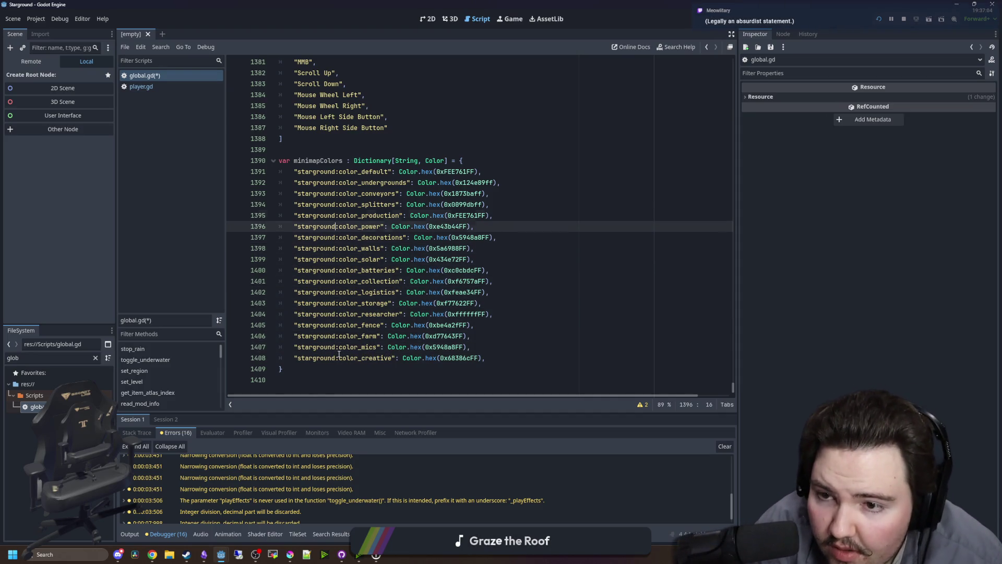
click(435, 295)
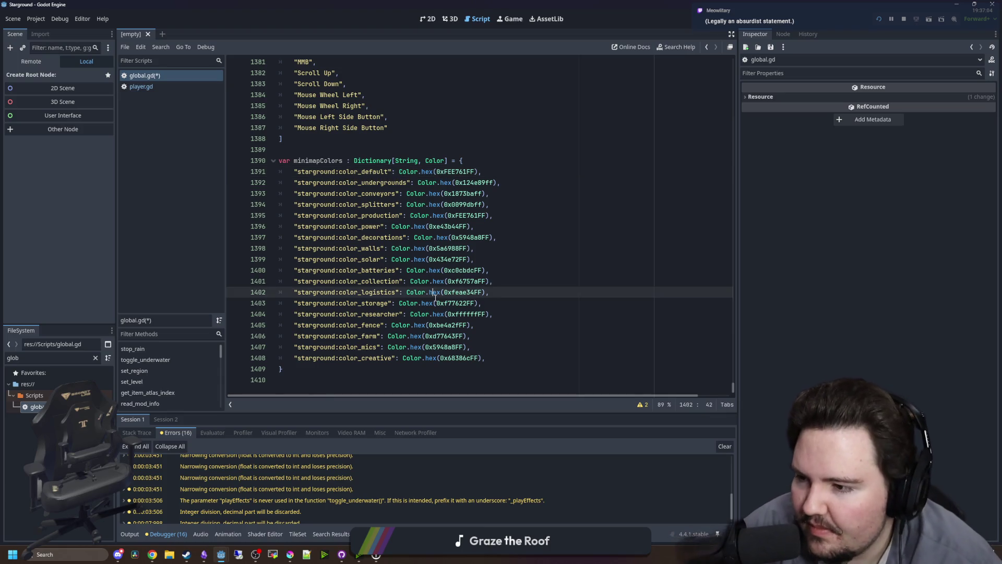
click(497, 238)
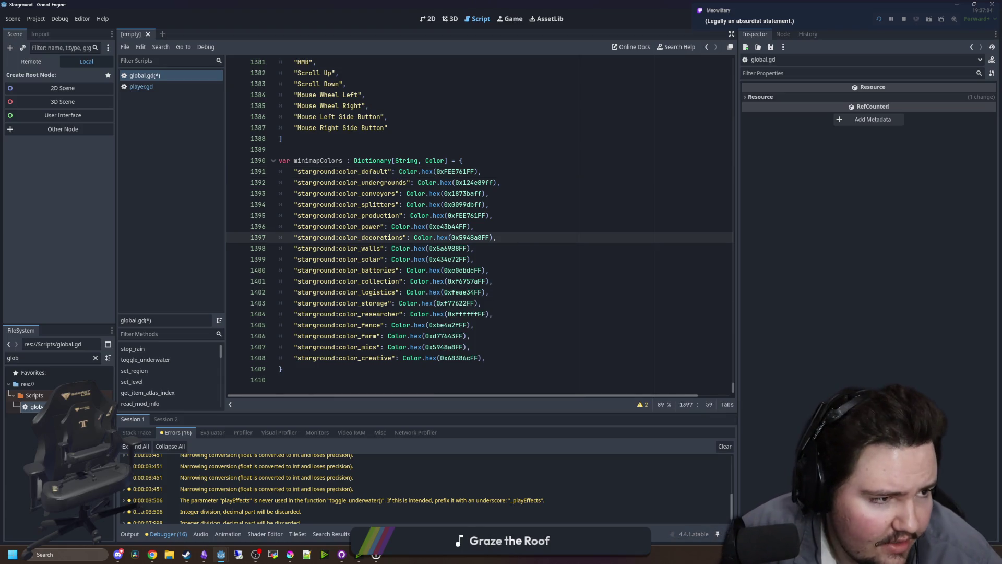
key(alt+Tab)
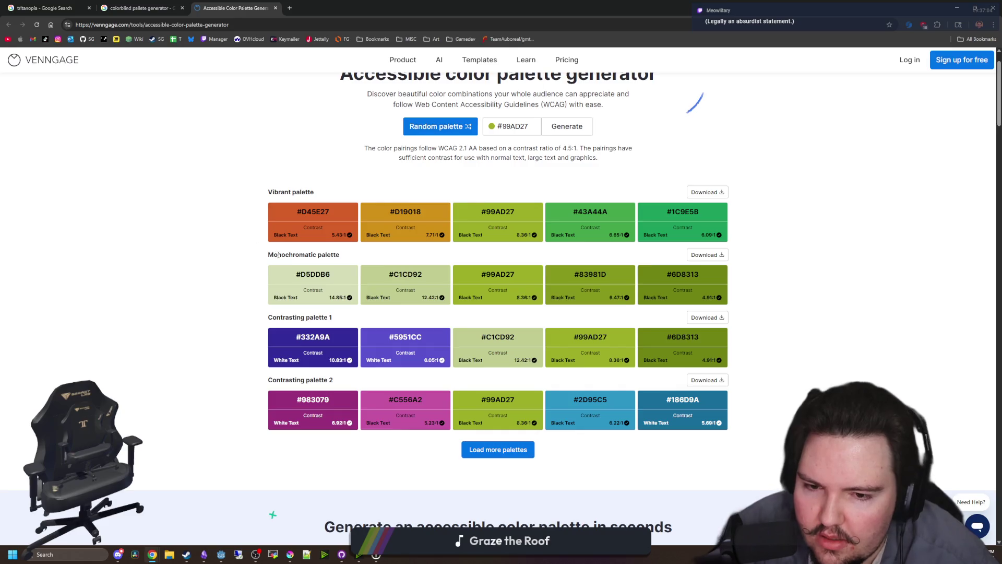
Step: Regenerate random accessible palettes until they center on pink #D941D5
scroll(278, 255, down, 9)
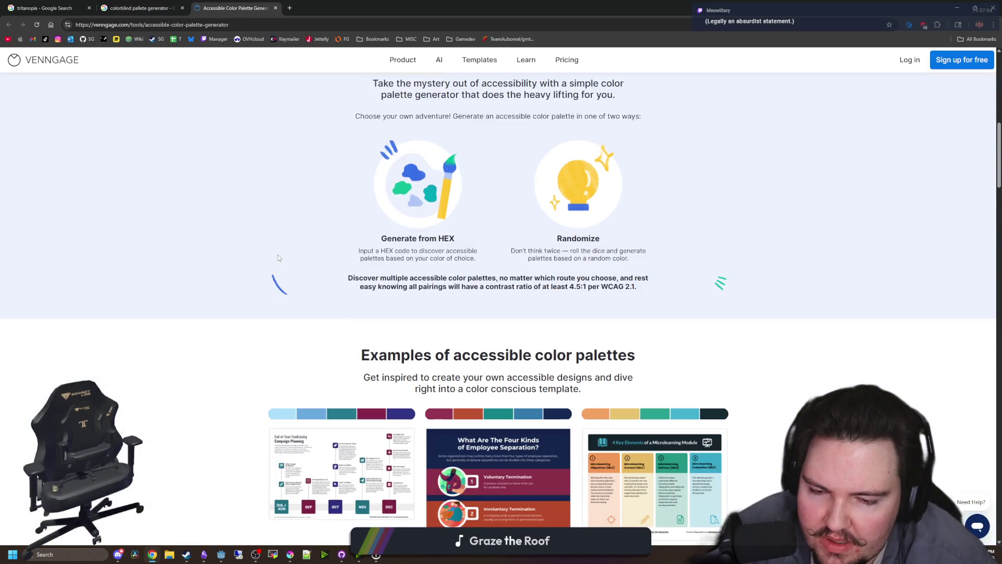
scroll(277, 255, up, 9)
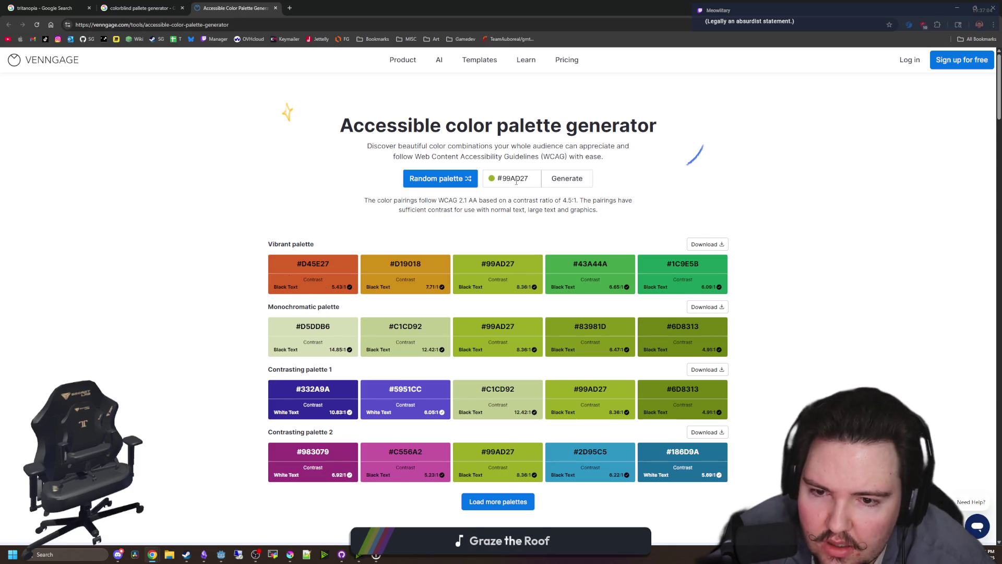
click(460, 179)
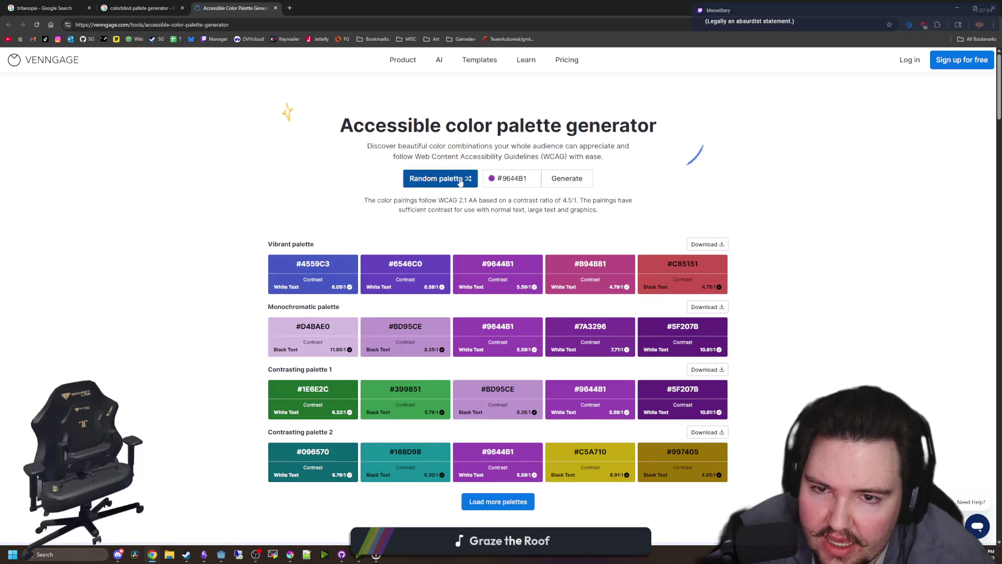
click(459, 179)
click(460, 180)
click(460, 180)
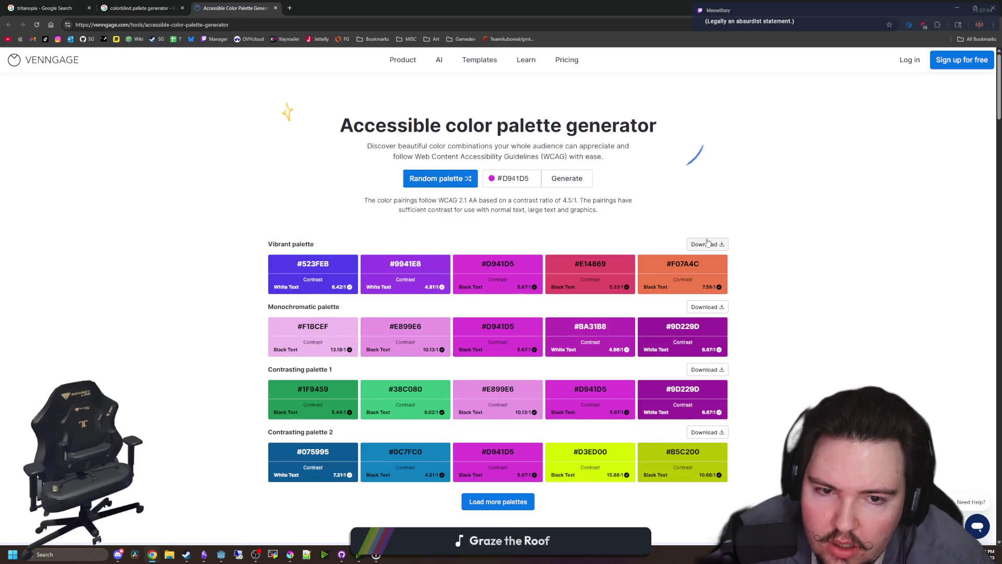
Step: Load more palettes to add the Pastel, Pastel contrasting and Dark to light rows
scroll(499, 295, down, 4)
click(499, 293)
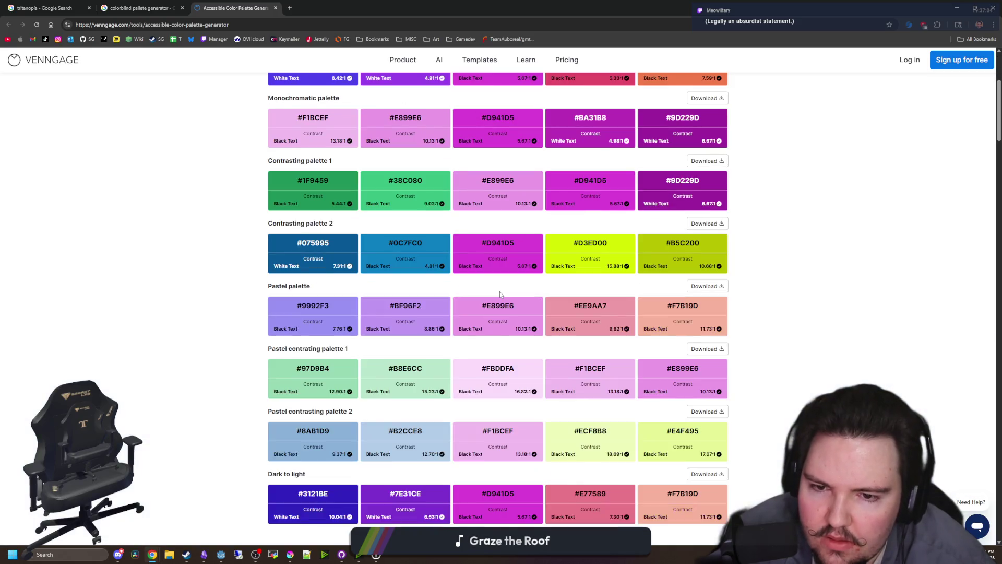
scroll(500, 295, down, 6)
scroll(408, 258, down, 6)
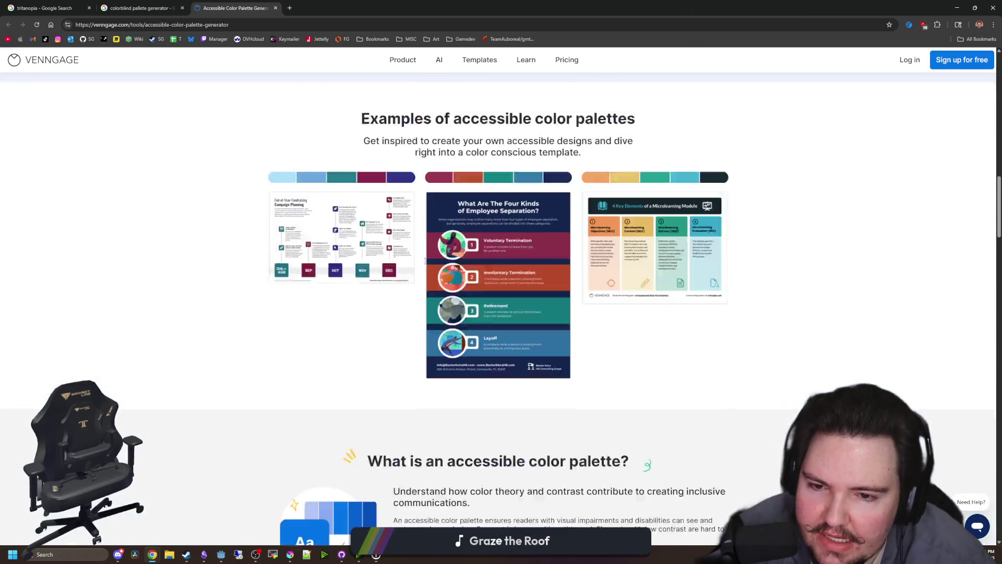
scroll(424, 261, down, 20)
scroll(442, 286, up, 10)
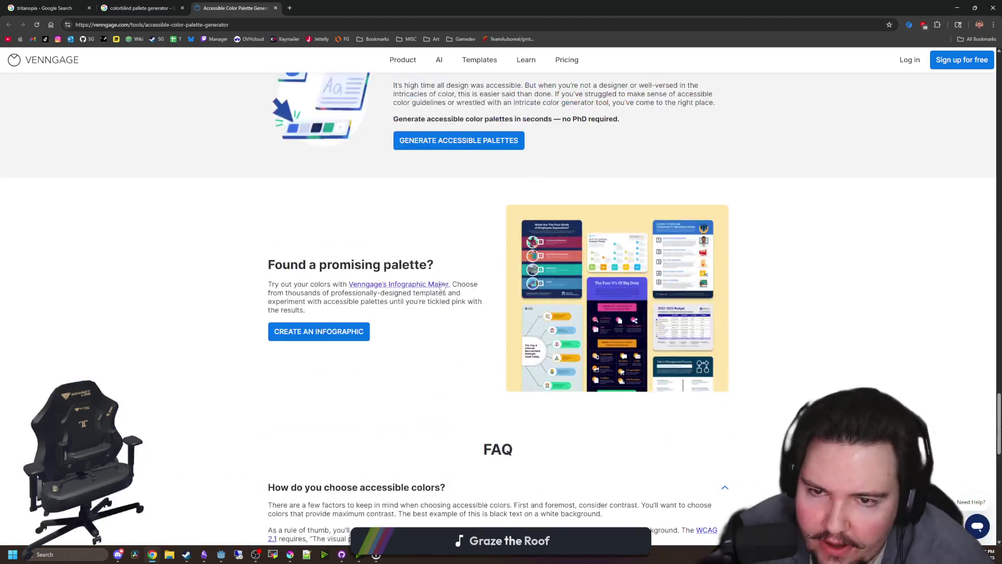
scroll(442, 287, up, 2)
scroll(446, 303, down, 8)
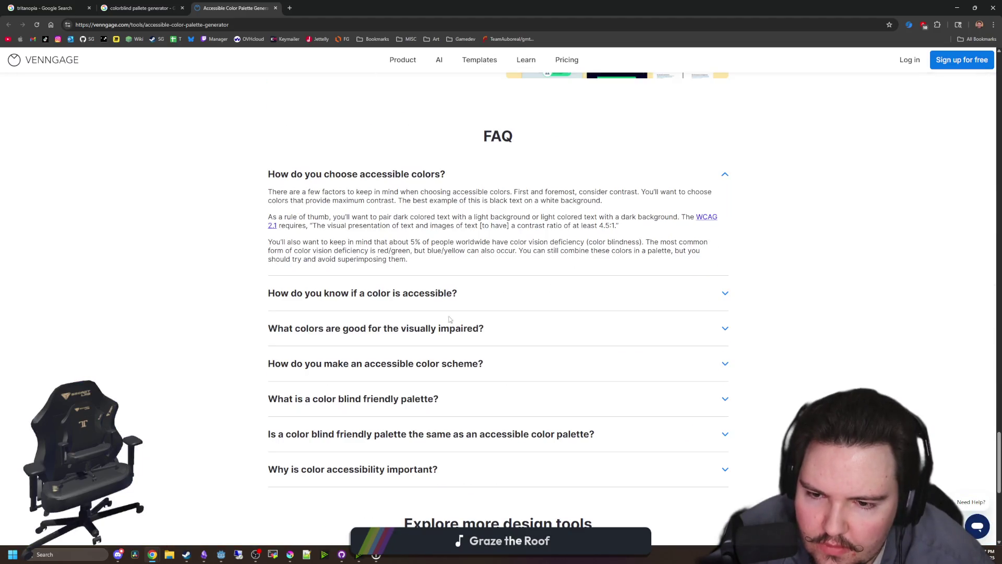
Step: Browse the extra #D941D5 palette rows, then go back to global.gd's color_power line in Godot
scroll(514, 403, down, 1)
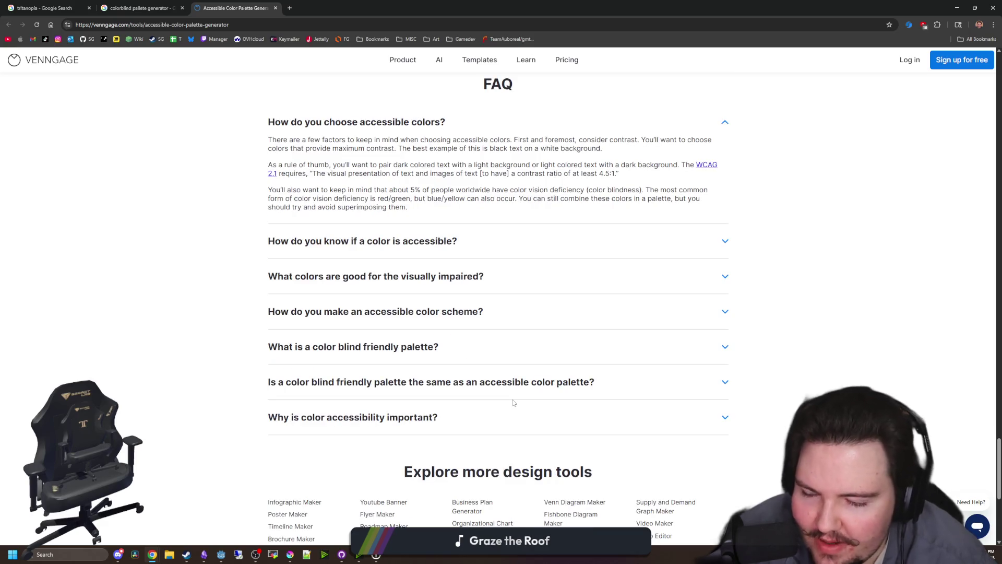
scroll(501, 402, down, 1)
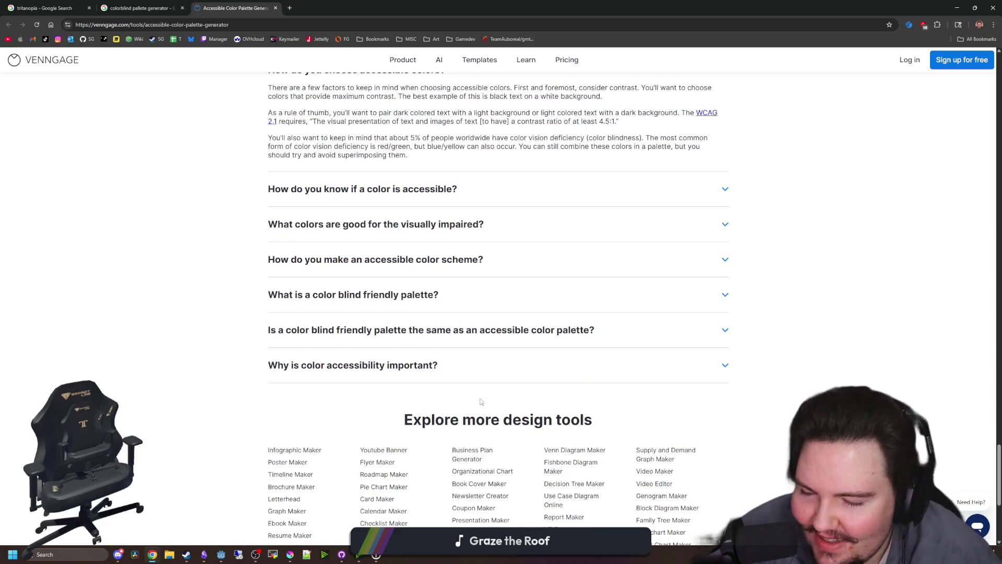
scroll(456, 357, up, 15)
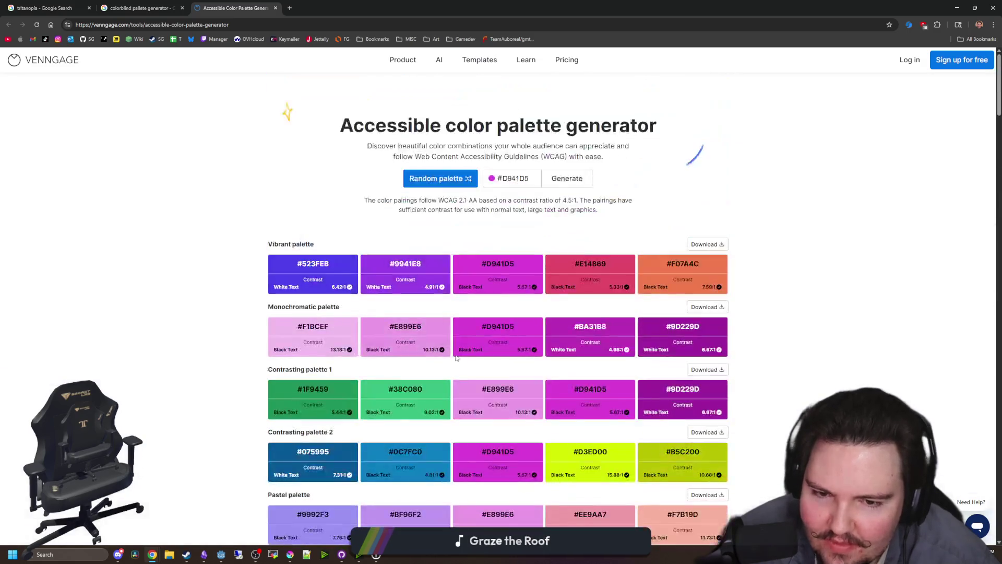
scroll(221, 324, down, 3)
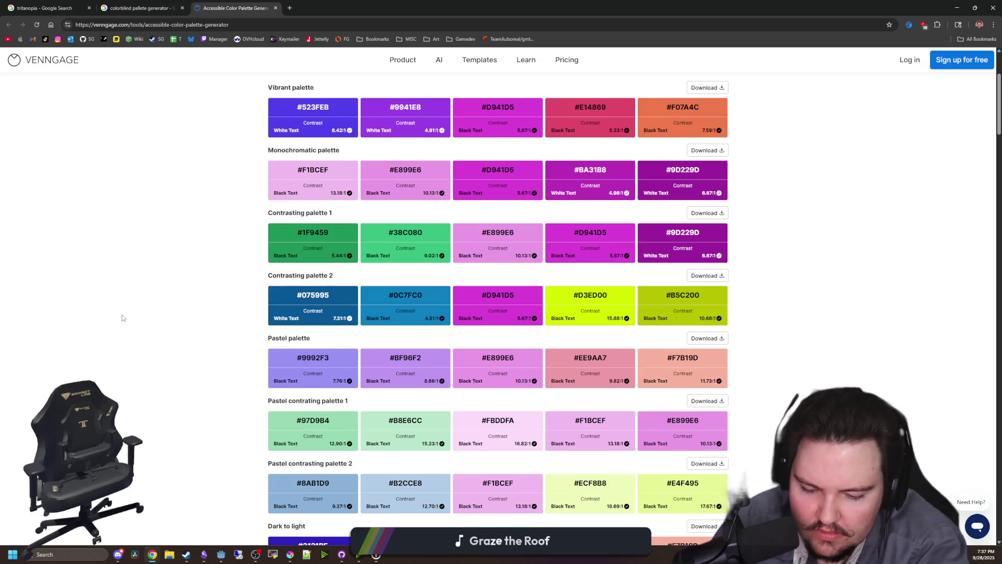
scroll(229, 306, down, 5)
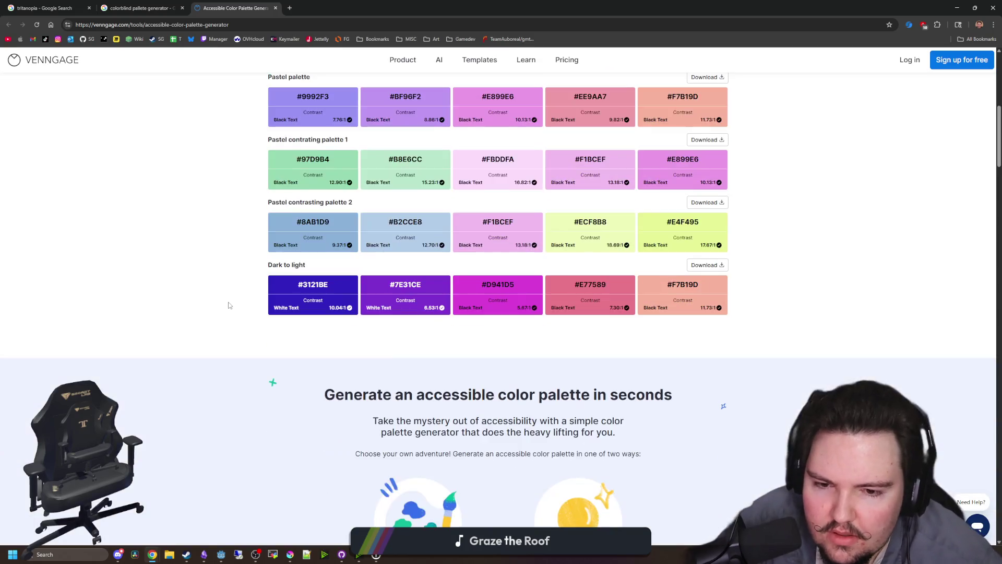
scroll(241, 285, up, 8)
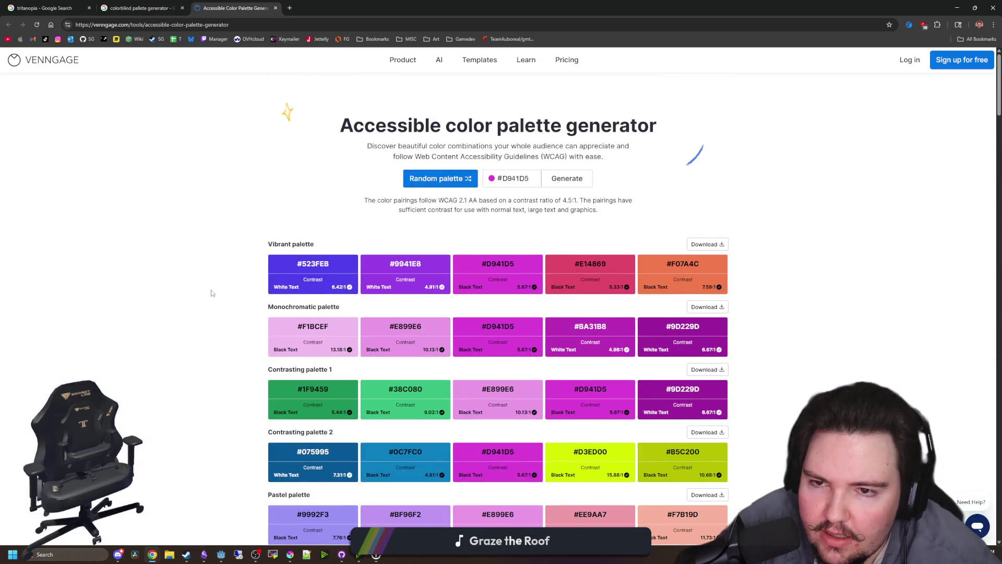
mouse_move(575, 7)
mouse_down()
mouse_move(591, 171)
mouse_move(661, 438)
mouse_move(569, 44)
mouse_move(570, 1)
mouse_up()
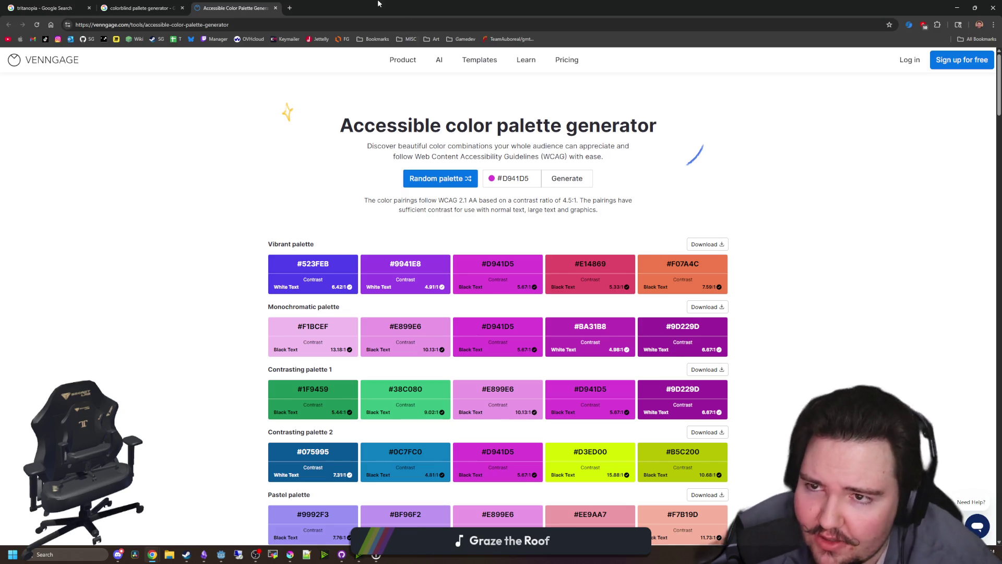
key(alt+Tab)
click(648, 228)
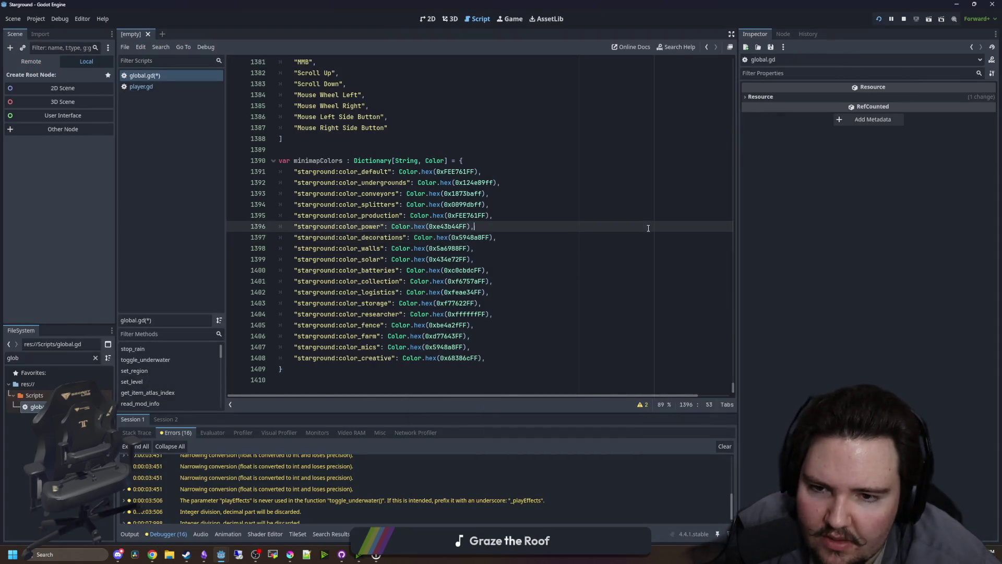
Step: Show the running Starground game and place the Venngage palette page over it for comparison
click(428, 19)
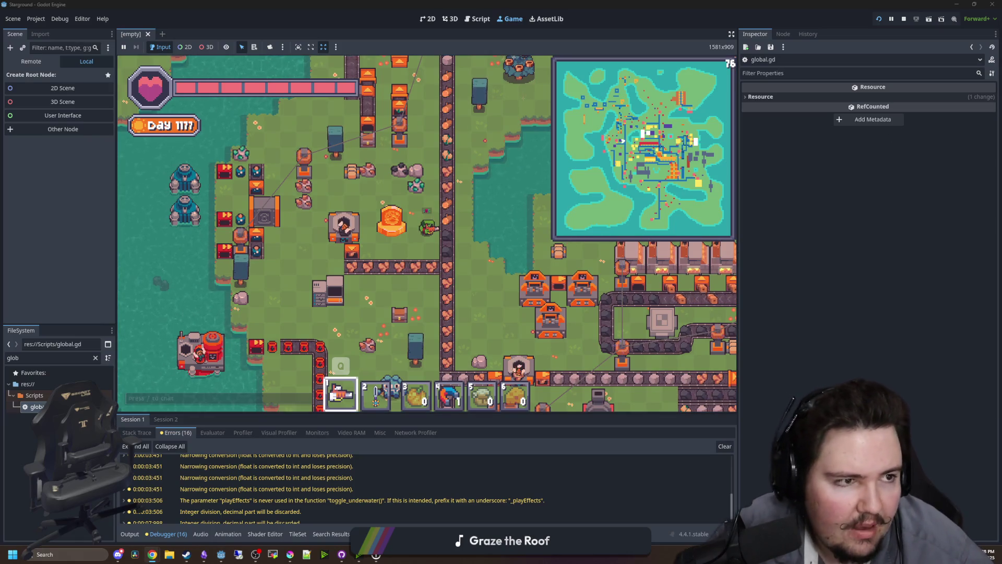
key(alt+Tab)
drag(496, 260, 414, 106)
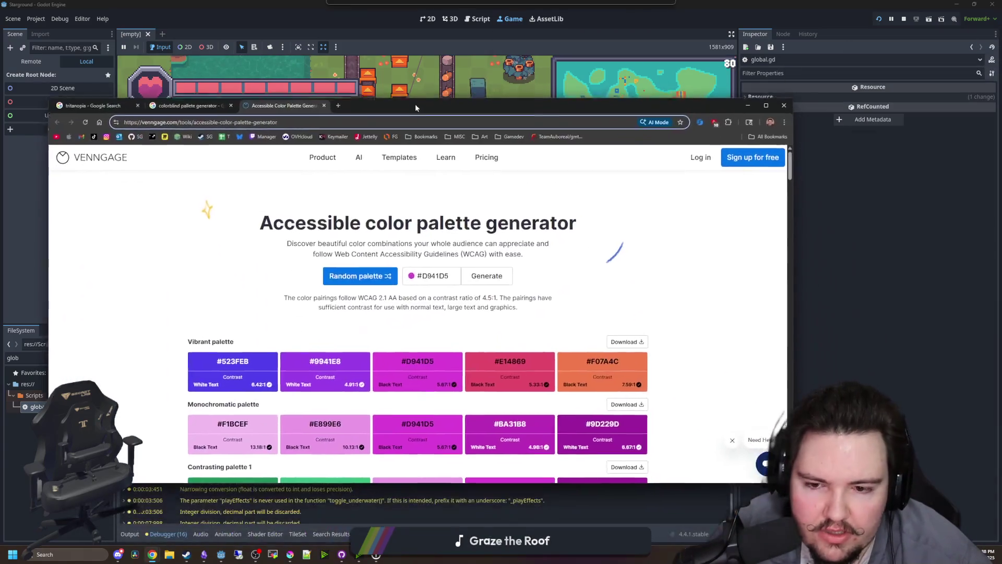
scroll(600, 261, down, 3)
mouse_move(688, 106)
mouse_down()
mouse_move(689, 228)
mouse_move(690, 118)
mouse_up()
scroll(353, 218, down, 5)
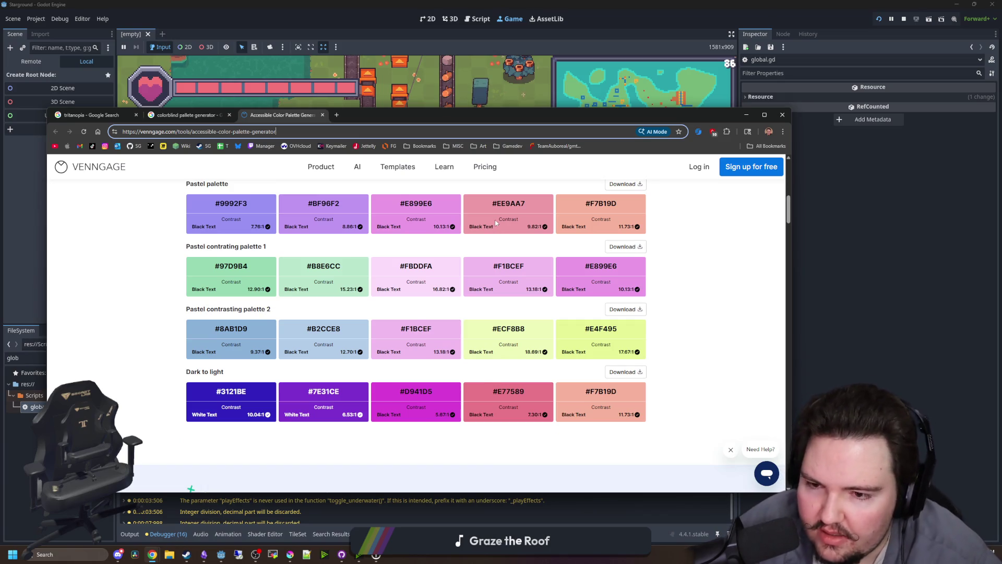
scroll(495, 221, up, 2)
Step: Walk the player across the base with W and D, checking the minimap, and toggle the inventory
click(906, 298)
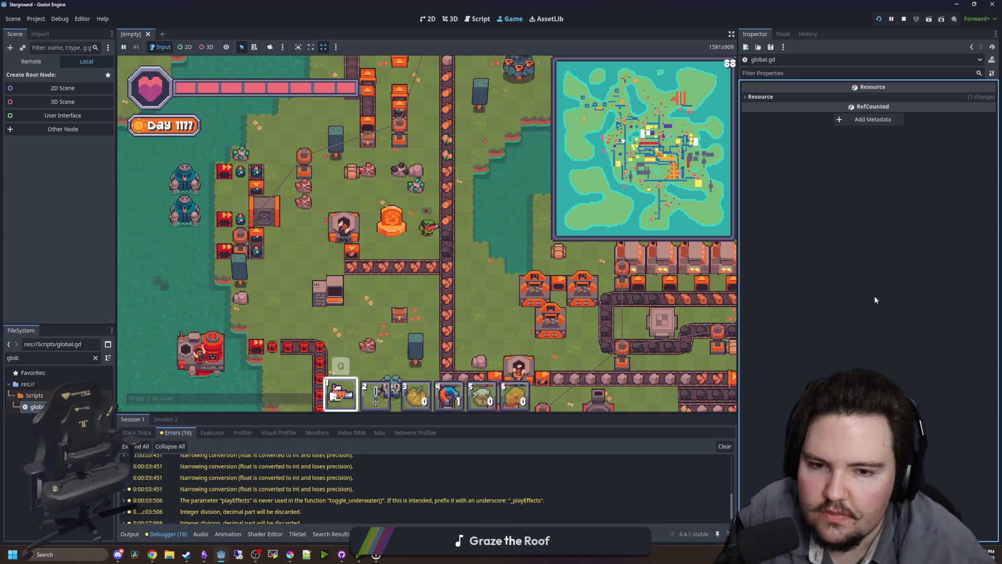
click(507, 200)
key(w)
key(d)
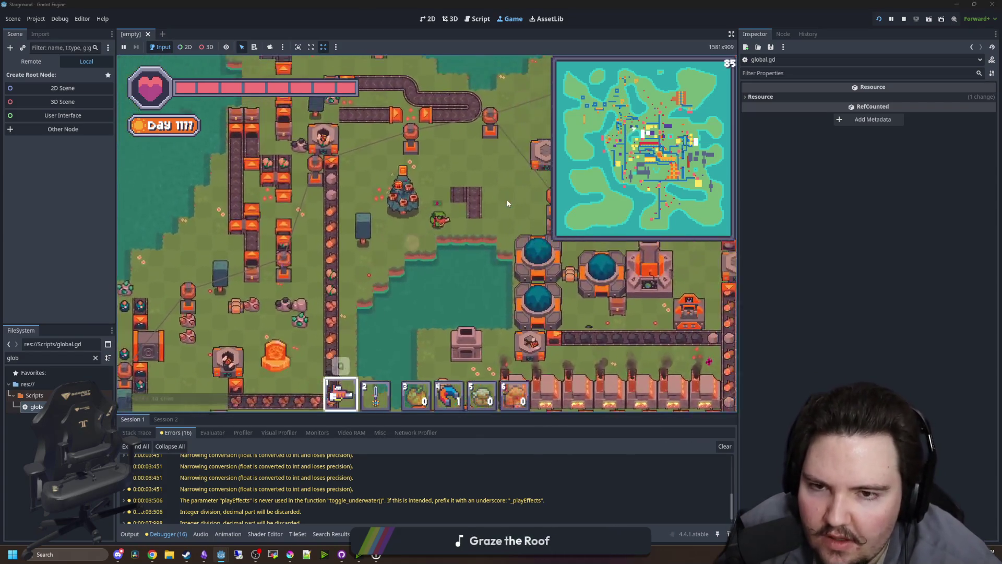
key(Tab)
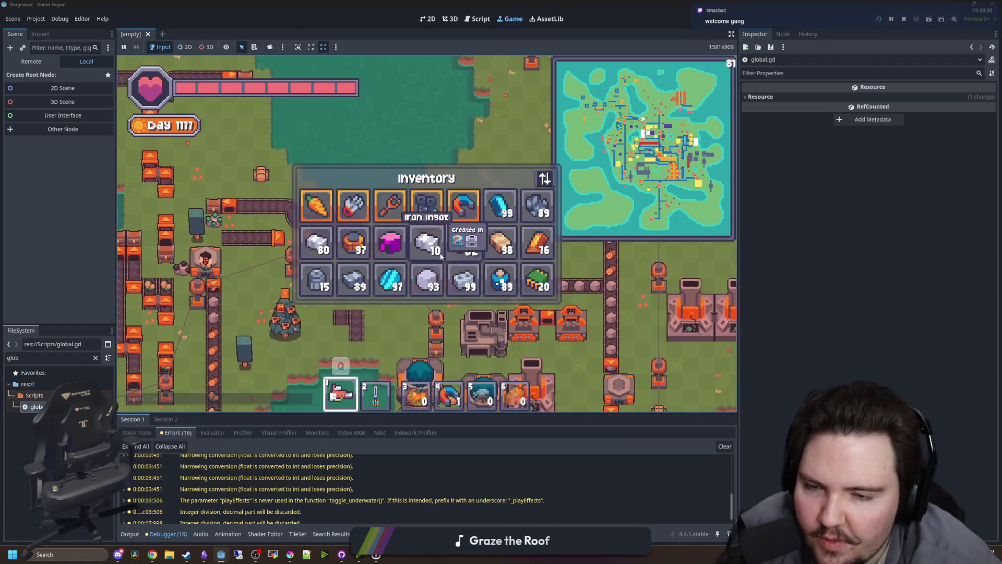
key(Tab)
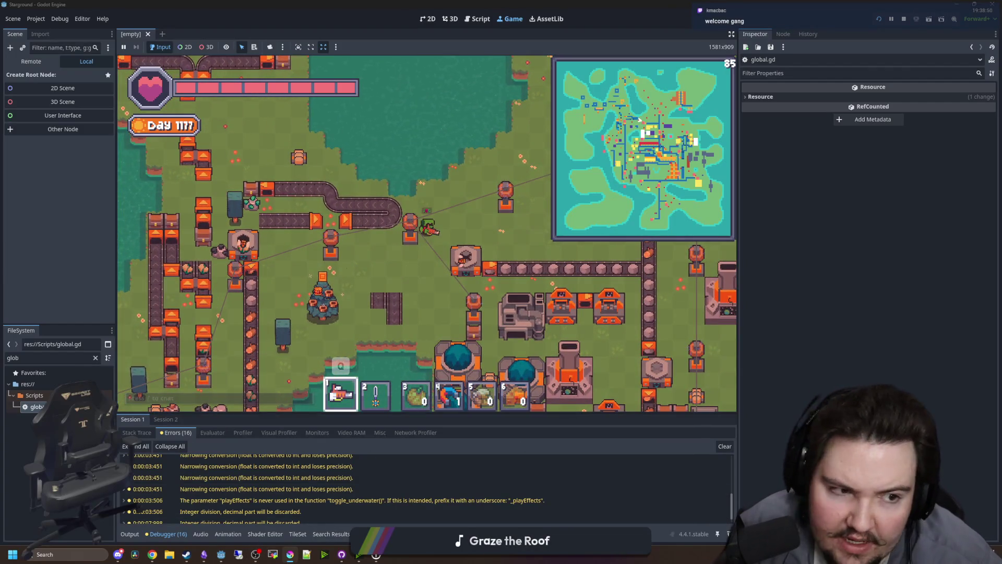
key(alt+Tab)
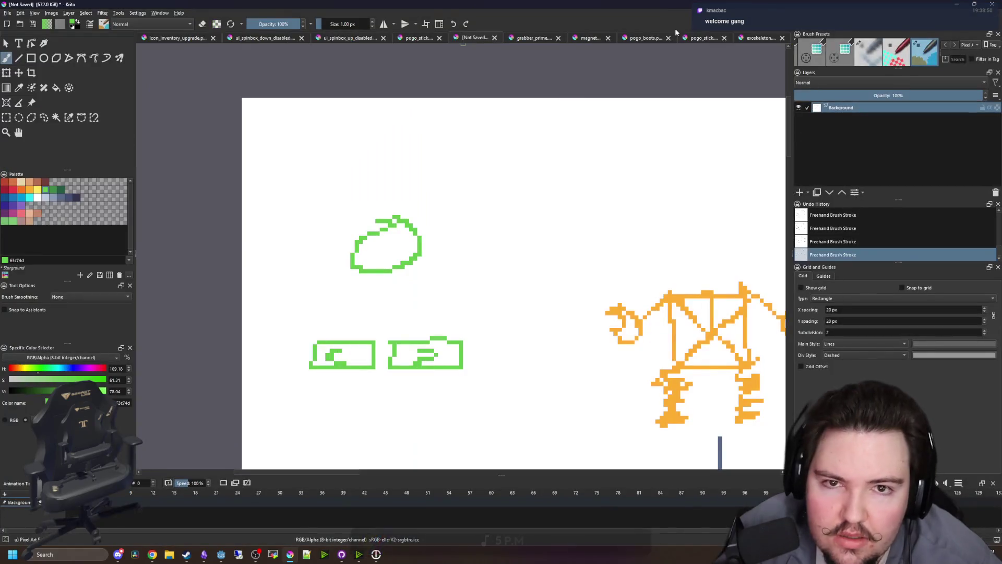
Step: Browse the pogo_stick, pogo_boots, magnet and grabber_prime.png sprites, zooming into each canvas
click(692, 37)
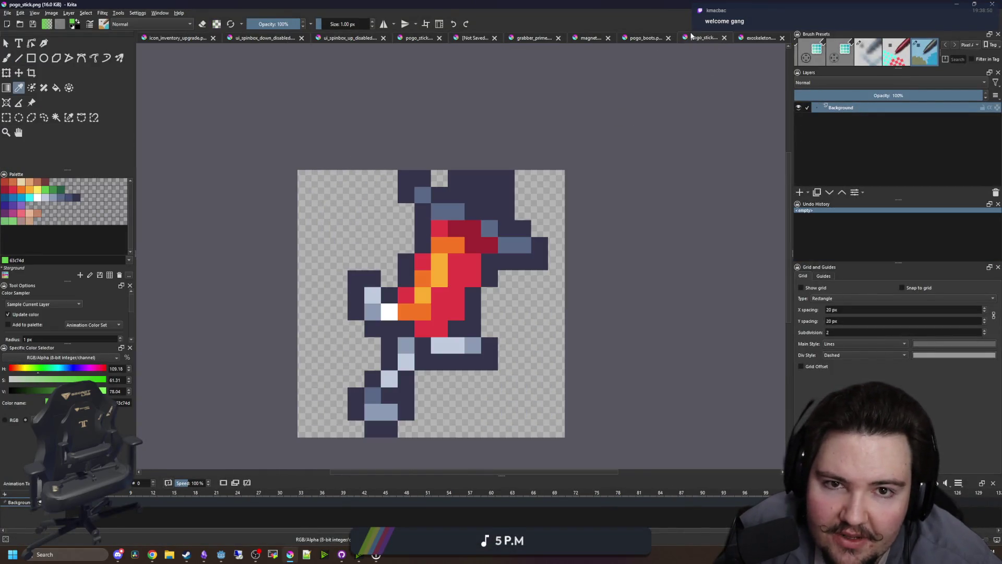
scroll(493, 220, down, 3)
click(631, 38)
scroll(398, 280, down, 4)
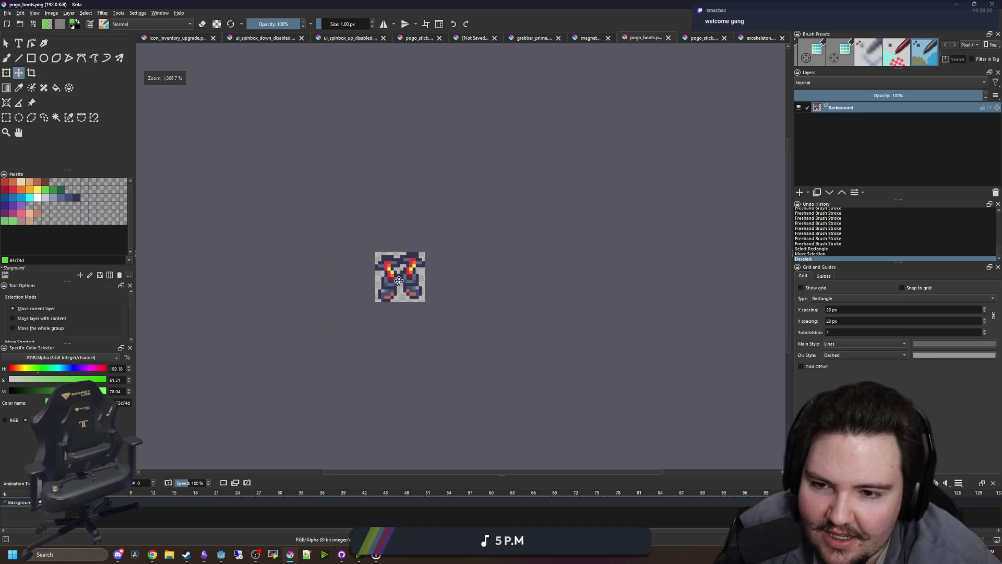
scroll(399, 280, up, 3)
click(594, 40)
scroll(417, 201, down, 3)
key(p)
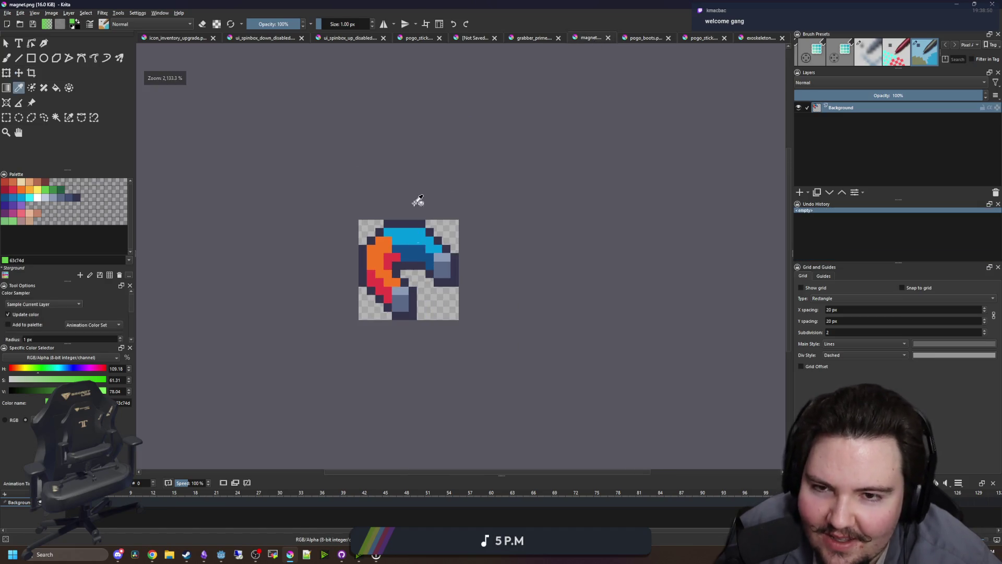
click(532, 38)
scroll(421, 272, down, 3)
scroll(420, 278, up, 3)
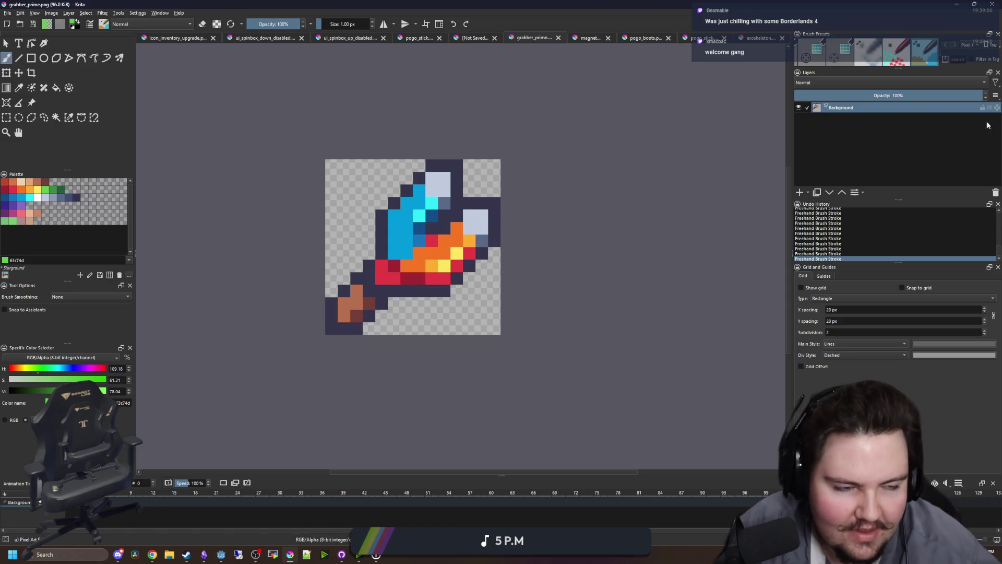
key(alt+Tab)
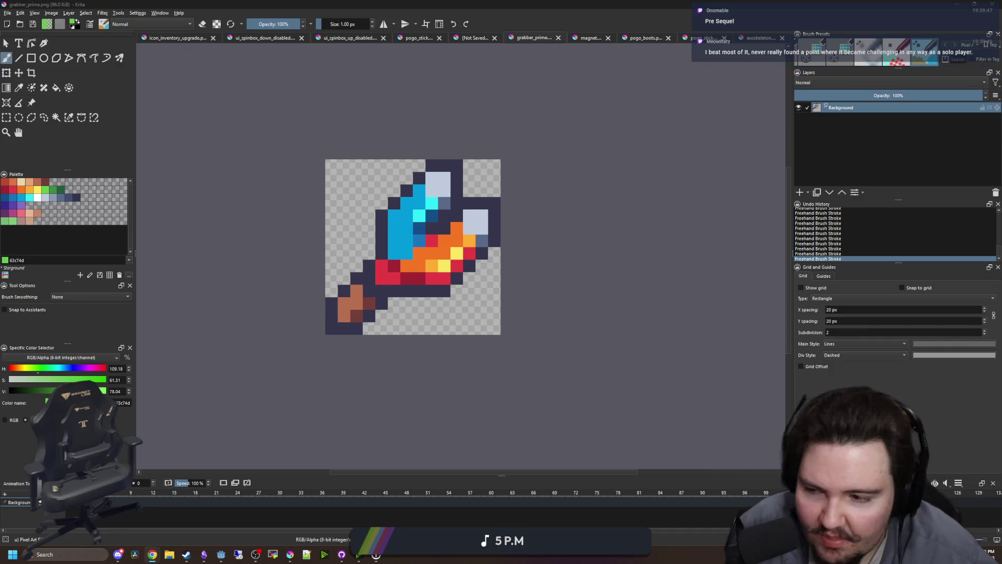
scroll(444, 224, down, 1)
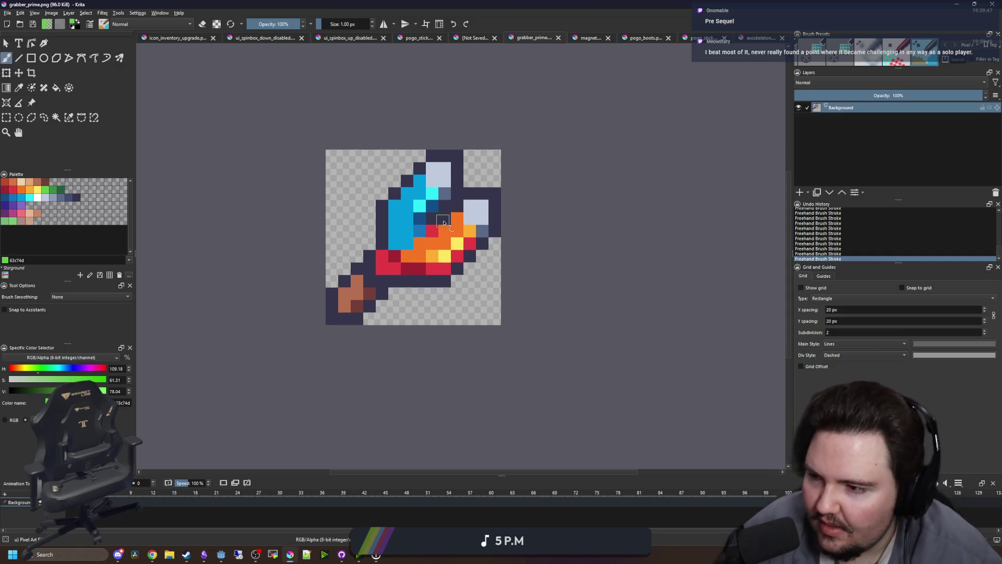